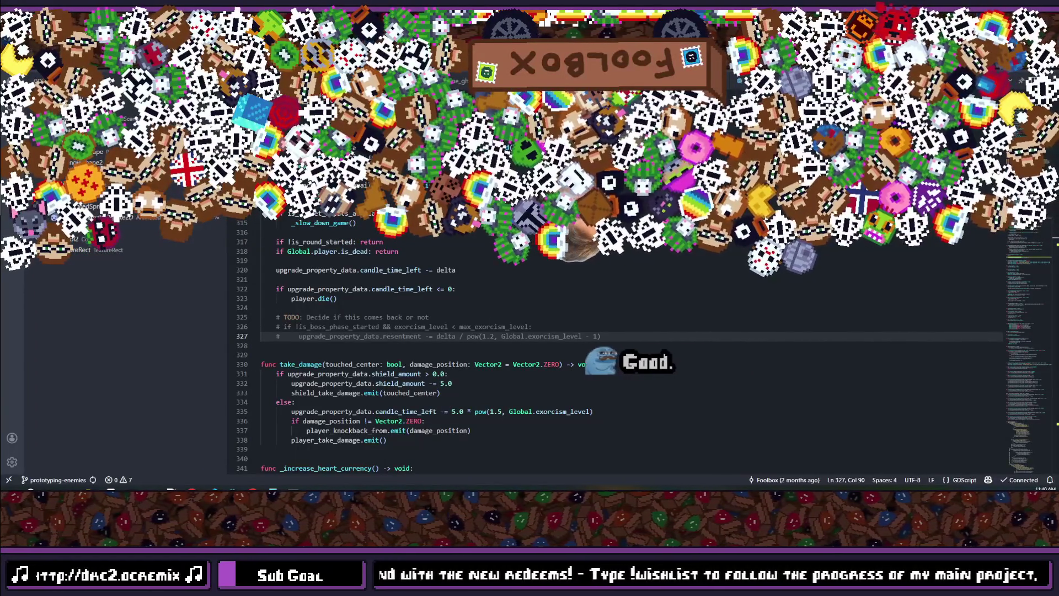
Step: Skim through the news article in the other window
key(alt+Tab)
scroll(229, 267, down, 5)
scroll(249, 286, up, 4)
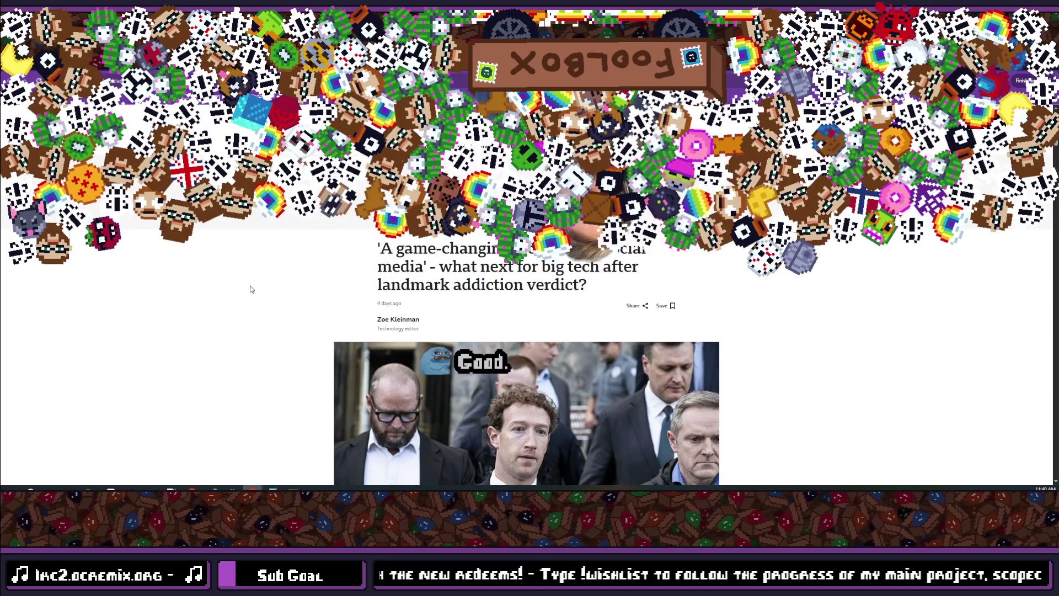
scroll(250, 289, down, 5)
scroll(251, 289, down, 2)
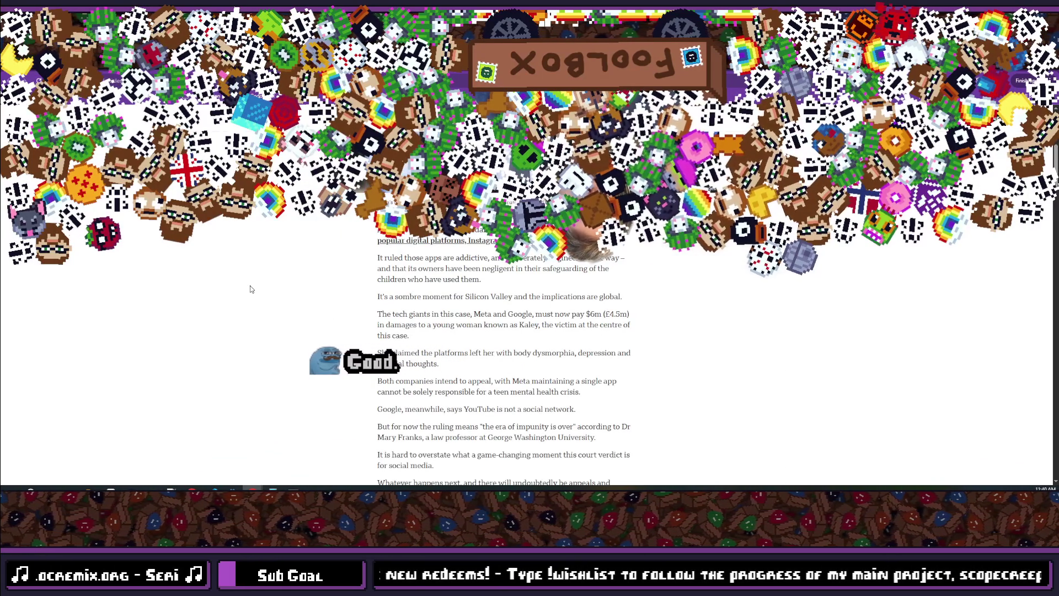
scroll(250, 289, down, 2)
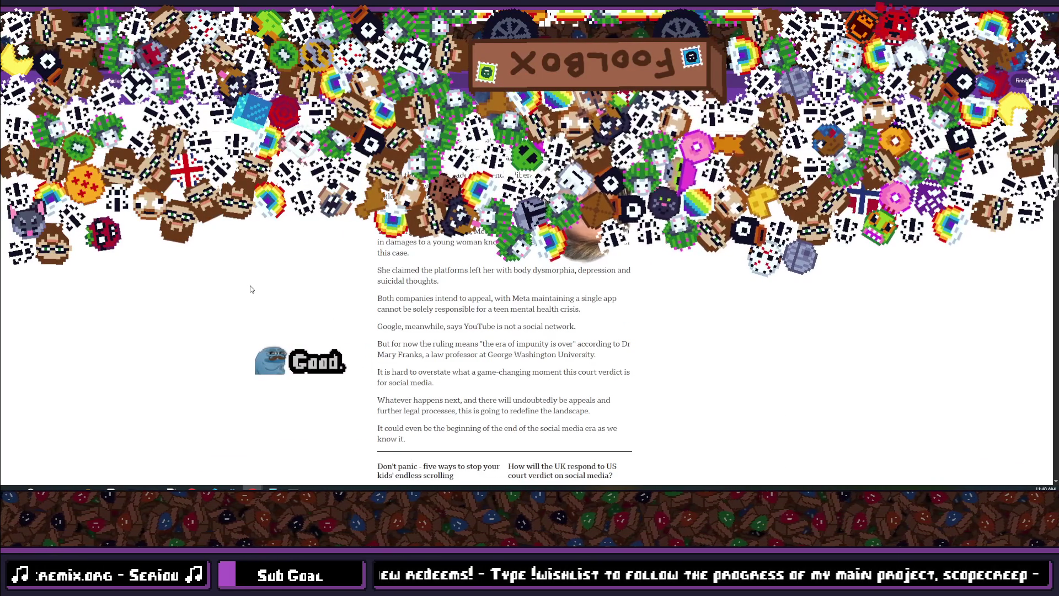
scroll(250, 289, down, 6)
scroll(250, 289, down, 6)
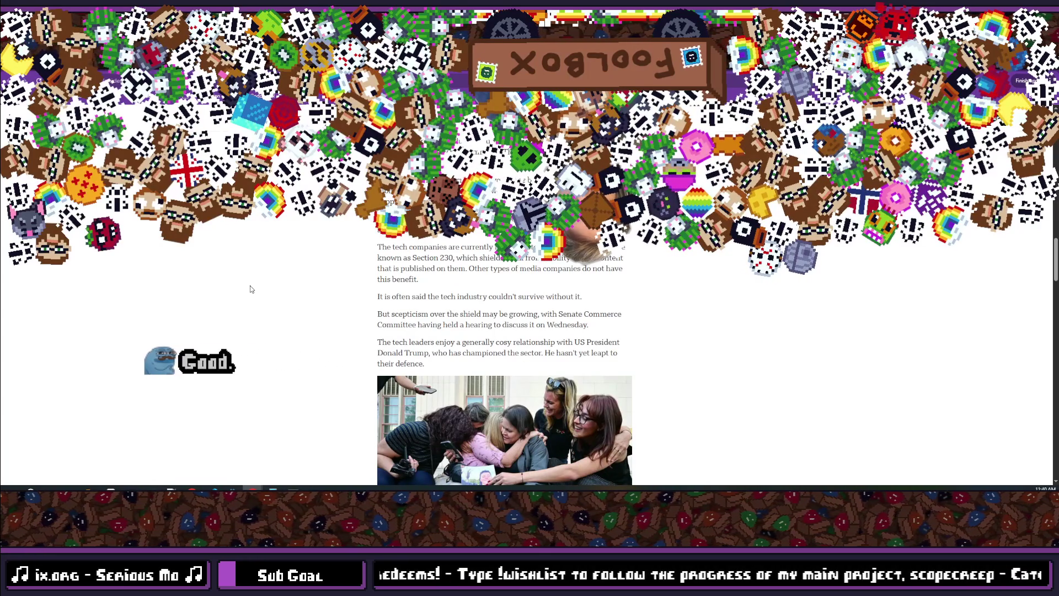
scroll(250, 289, down, 2)
scroll(250, 289, up, 10)
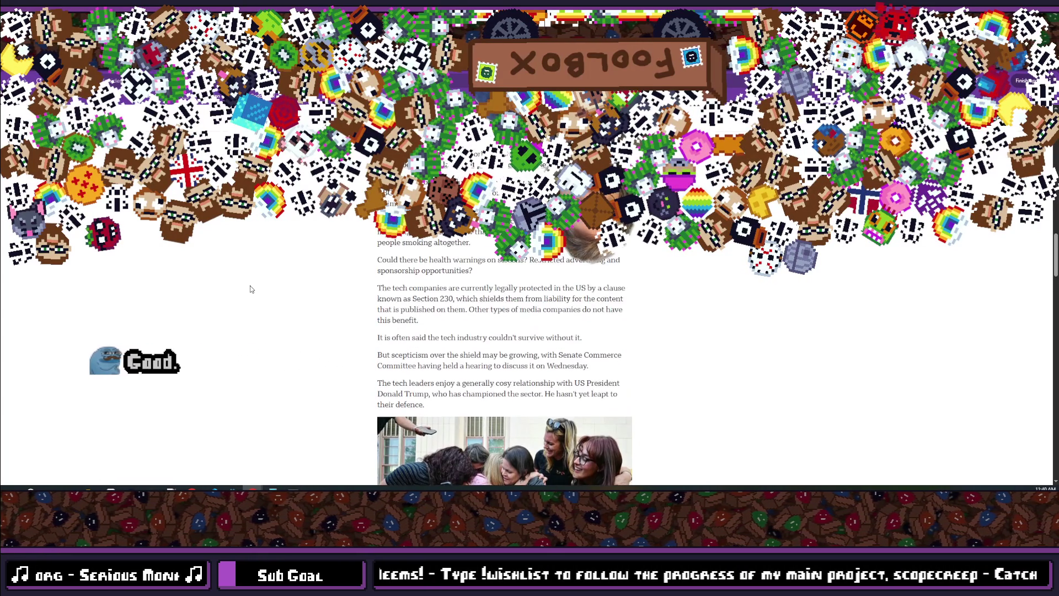
scroll(250, 289, up, 10)
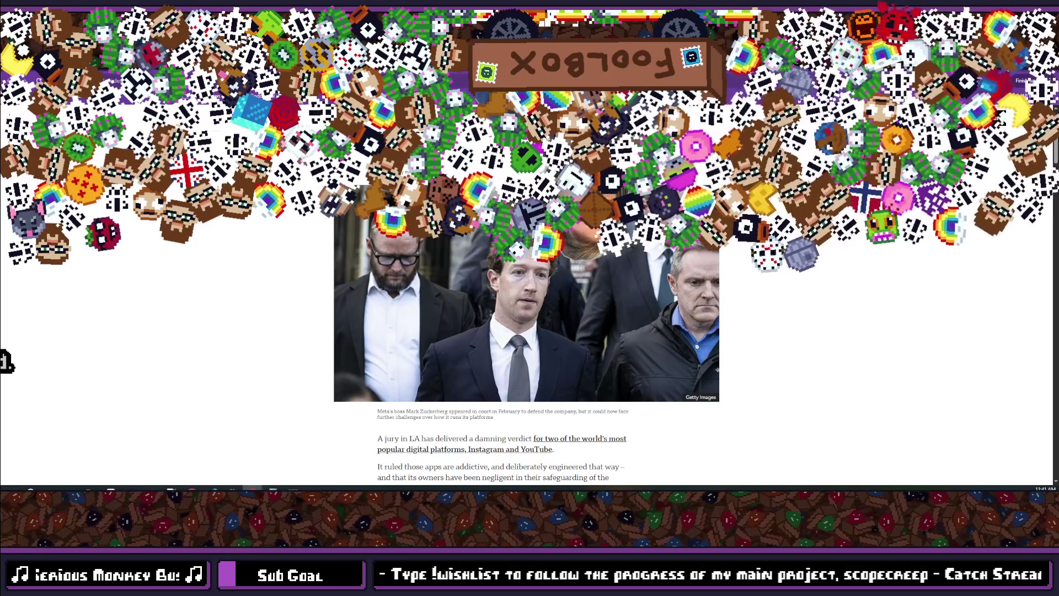
Step: Back in the game code, jump to where the resentment variable is defined
key(alt+Tab)
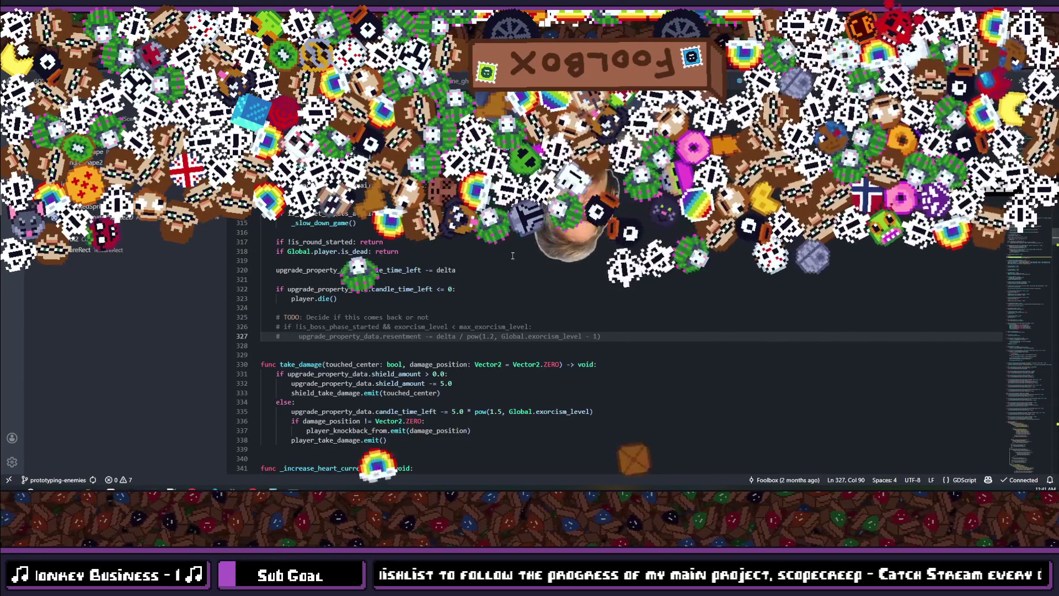
scroll(512, 255, up, 3)
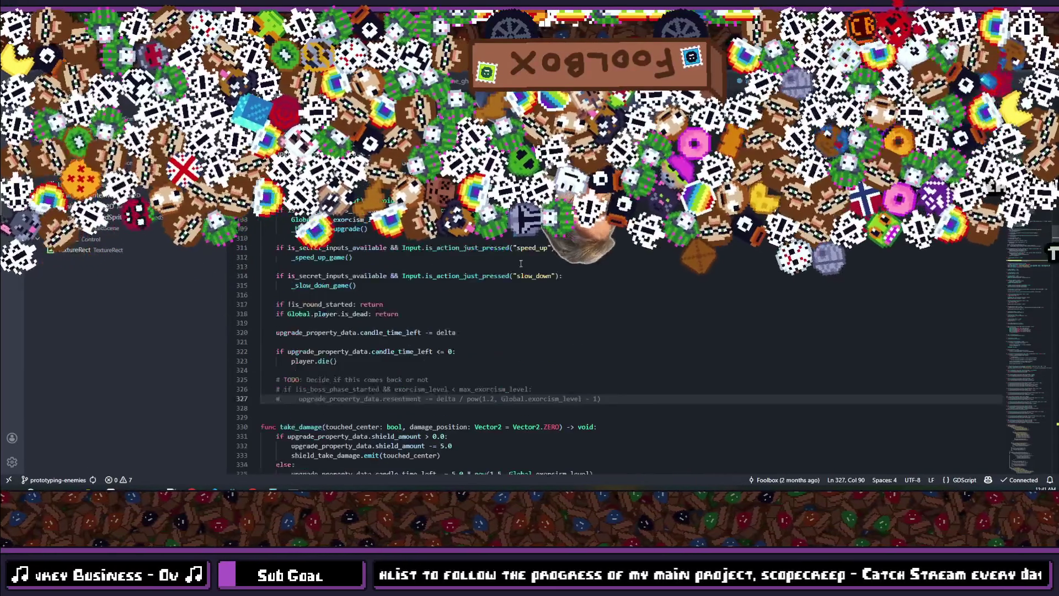
click(482, 298)
scroll(425, 298, down, 3)
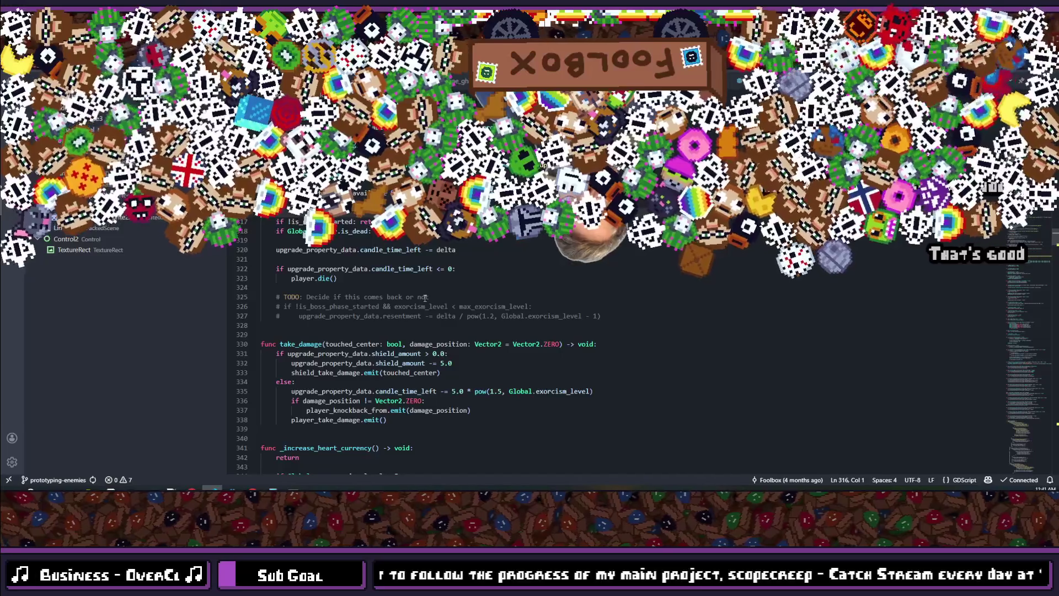
scroll(316, 260, up, 3)
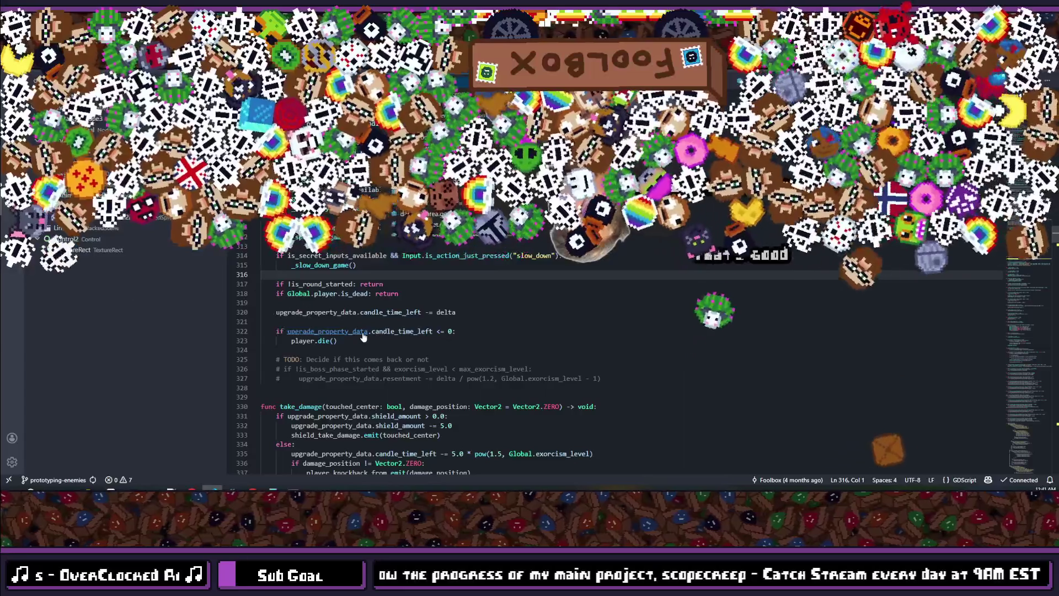
scroll(363, 334, up, 4)
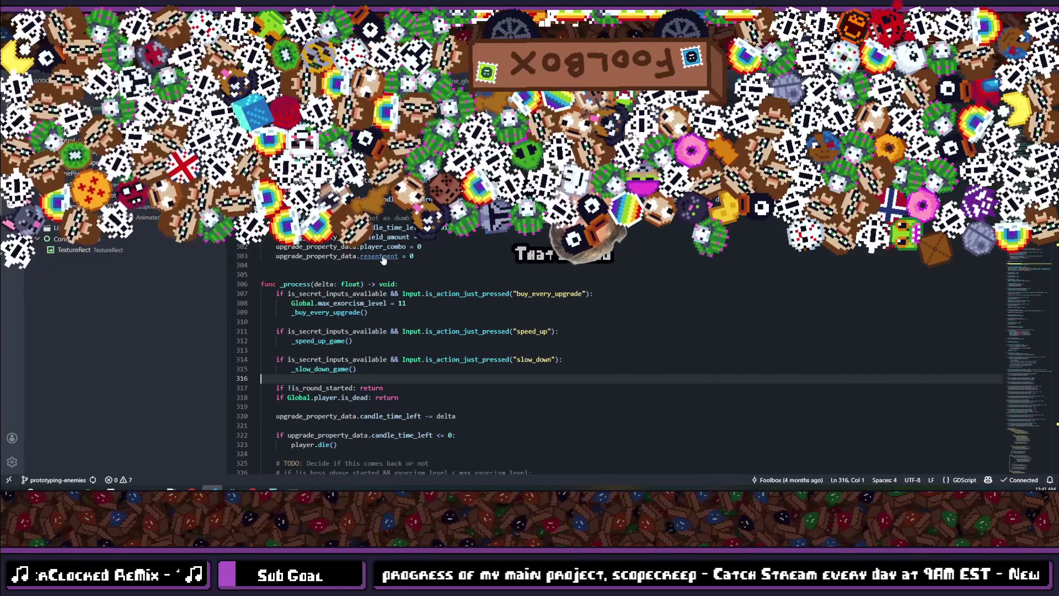
ctrl+click(383, 257)
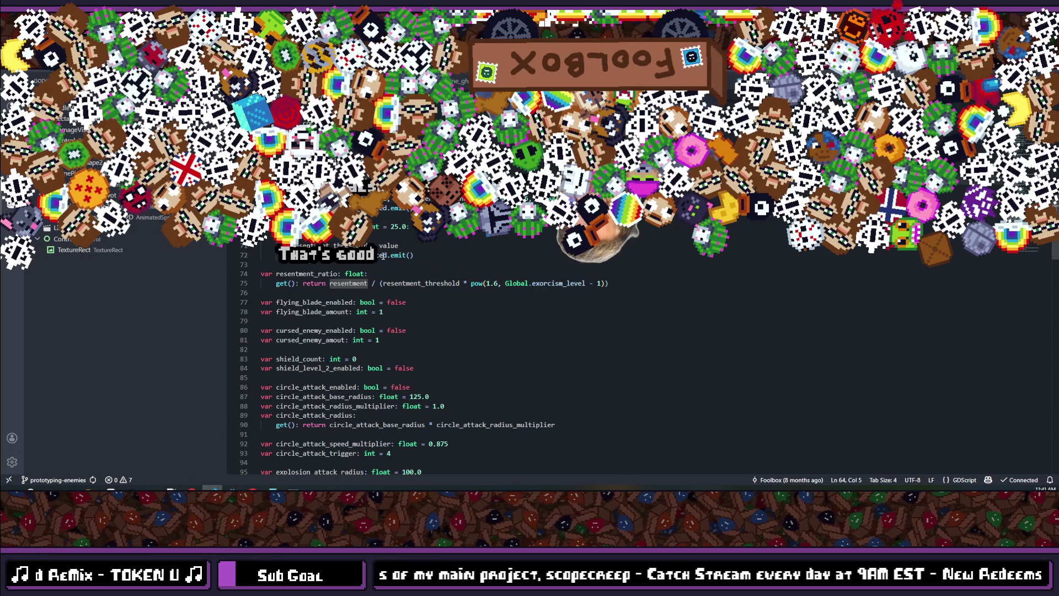
Step: List every reference to resentment, including those in global.gd, then dismiss the list
key(Right)
key(Right)
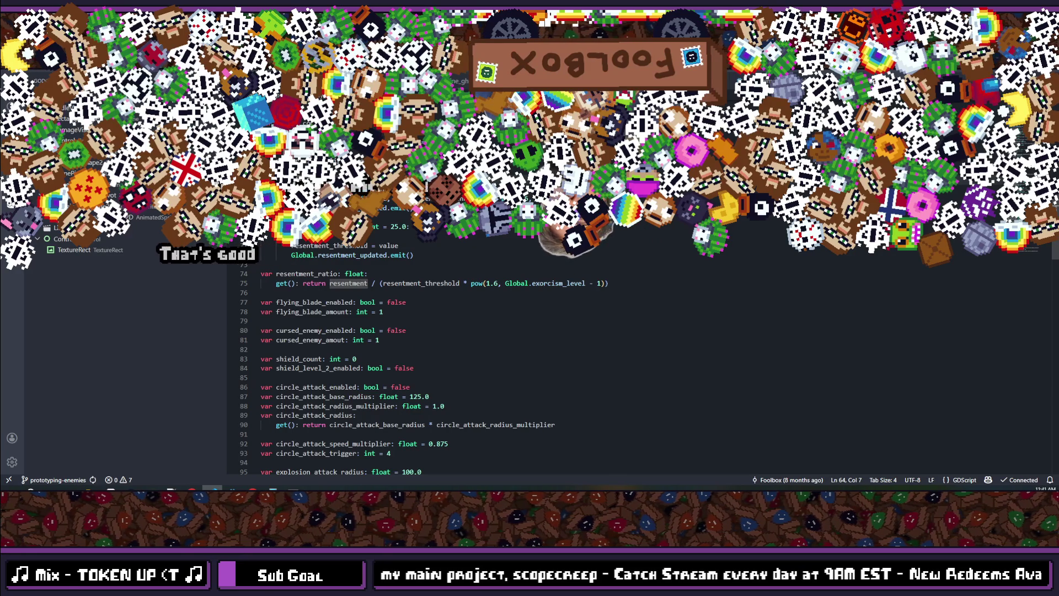
key(shift+F12)
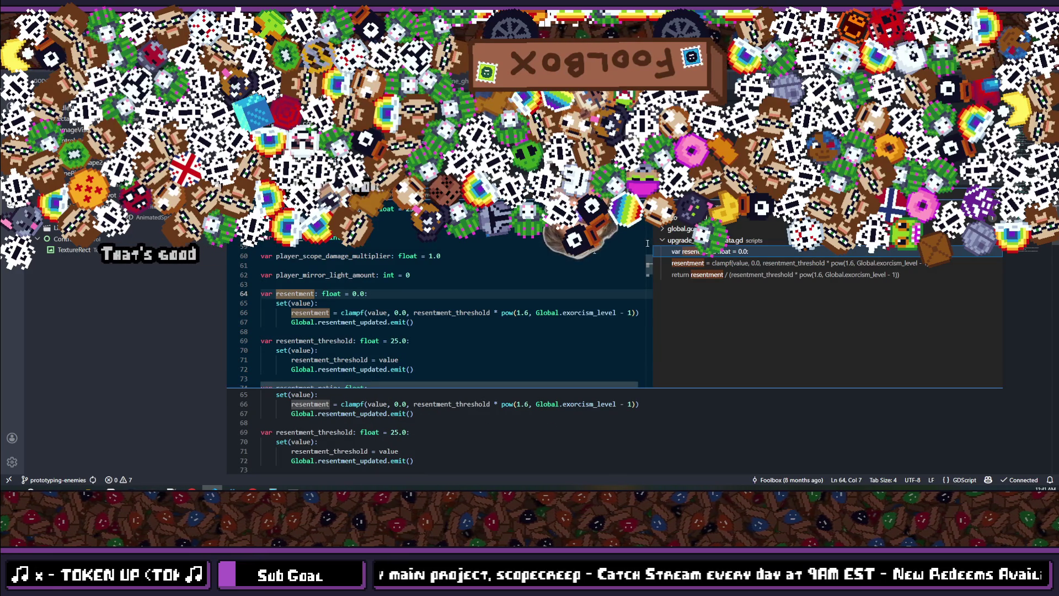
click(662, 228)
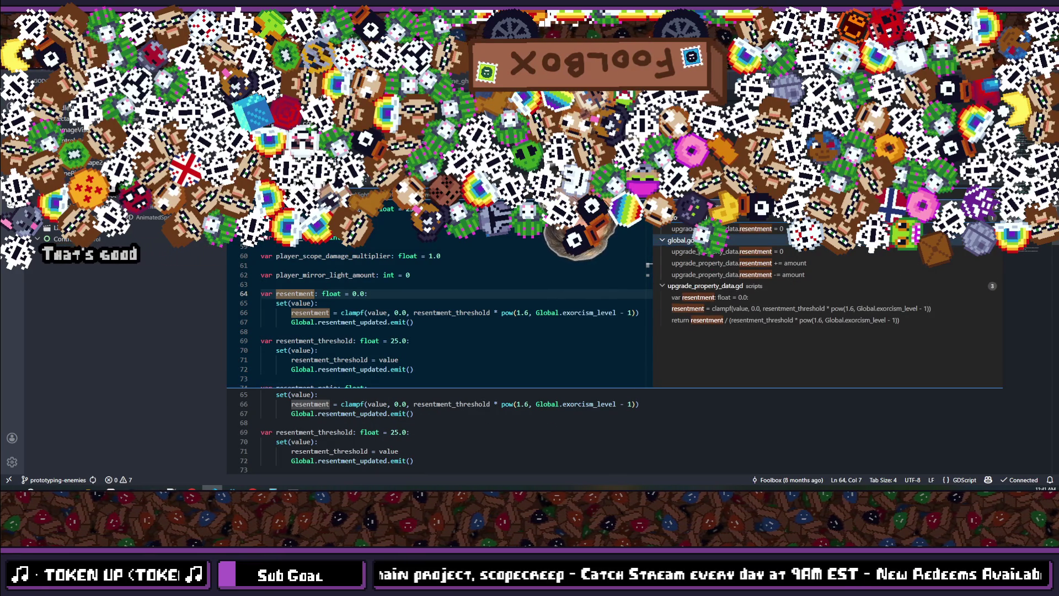
scroll(717, 248, up, 1)
key(Escape)
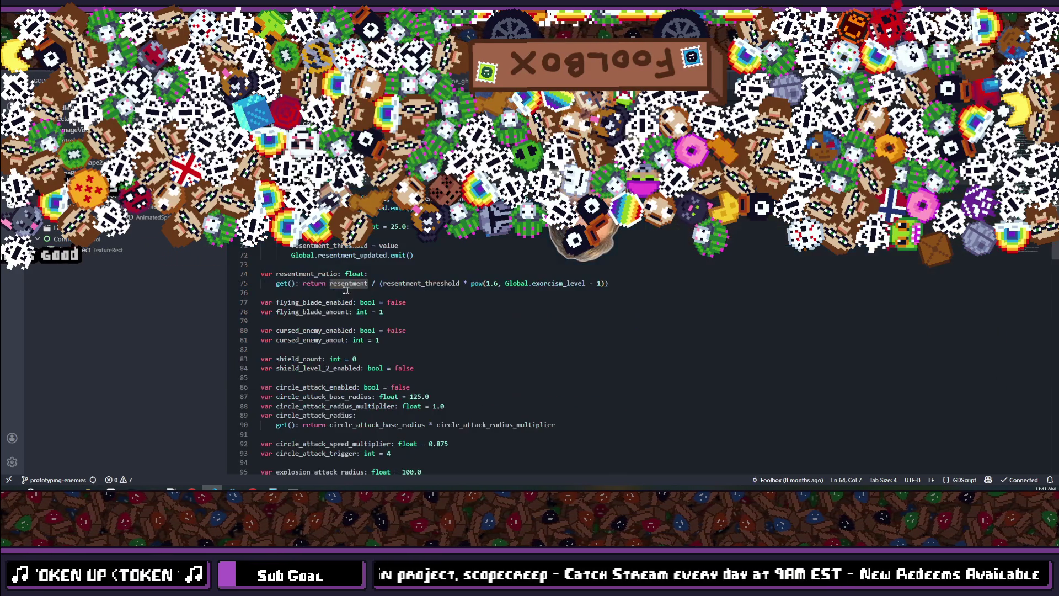
Step: List all resentment_ratio references and open its use in game_view.gd
ctrl+click(312, 277)
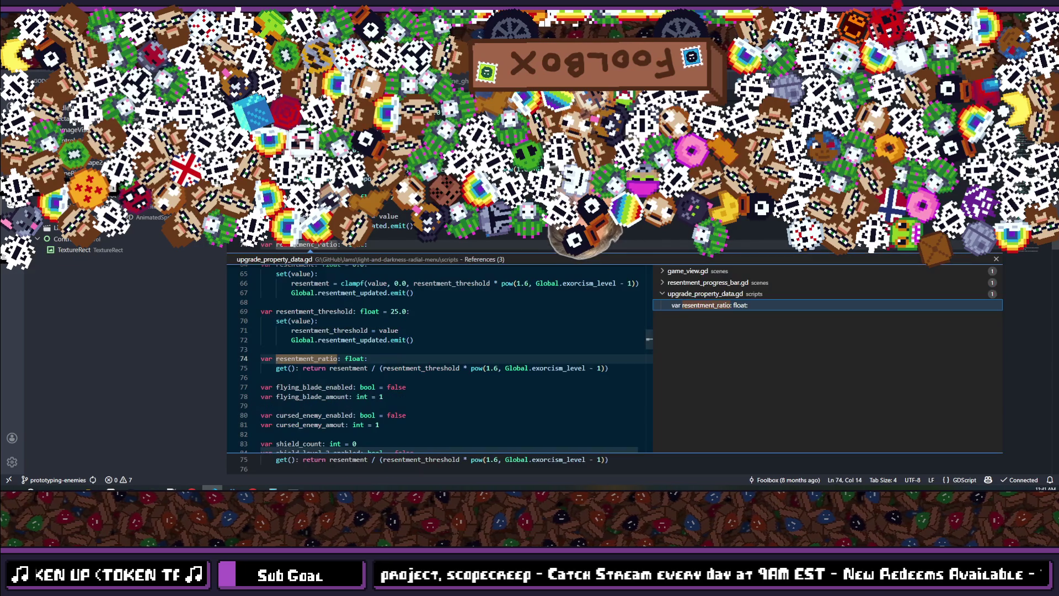
click(678, 283)
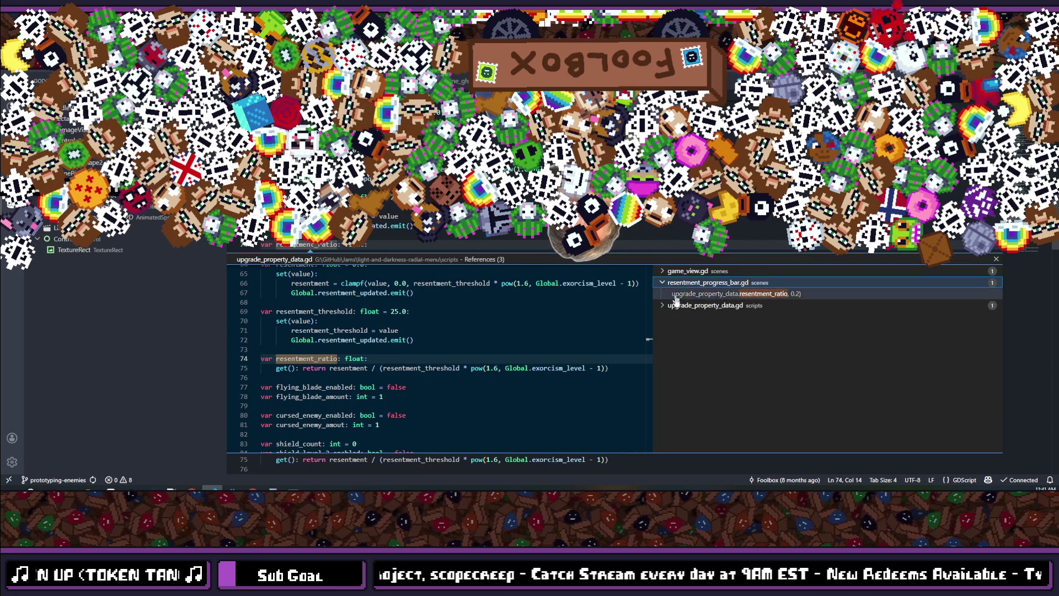
click(678, 305)
click(678, 273)
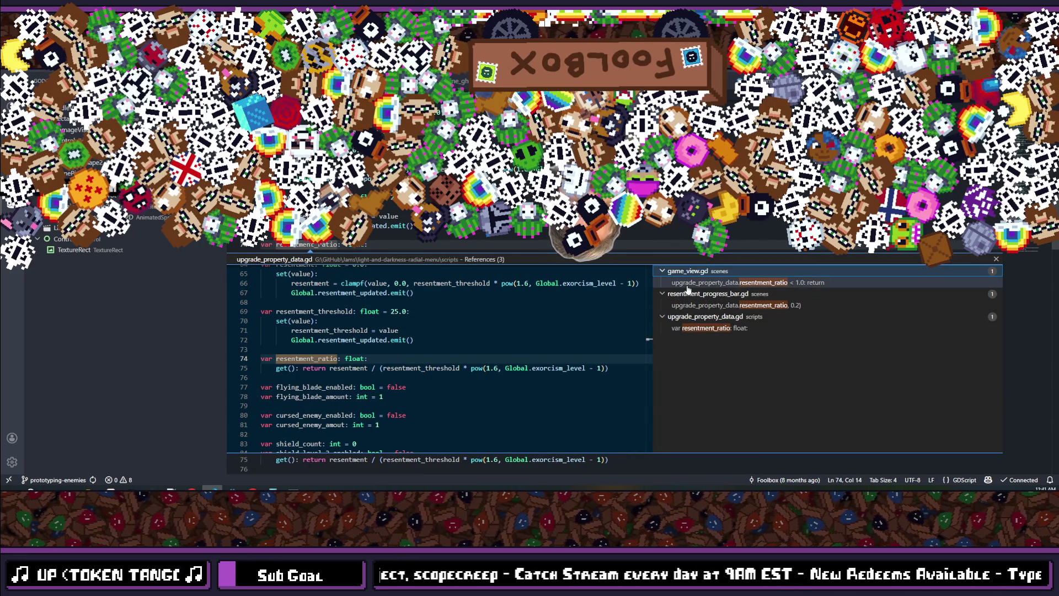
click(688, 284)
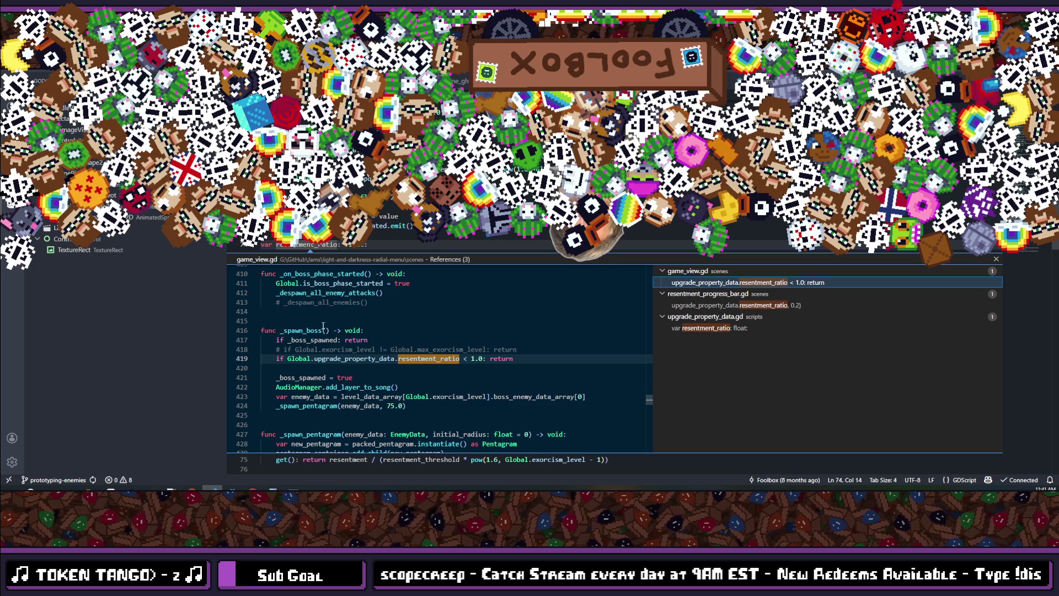
double_click(525, 358)
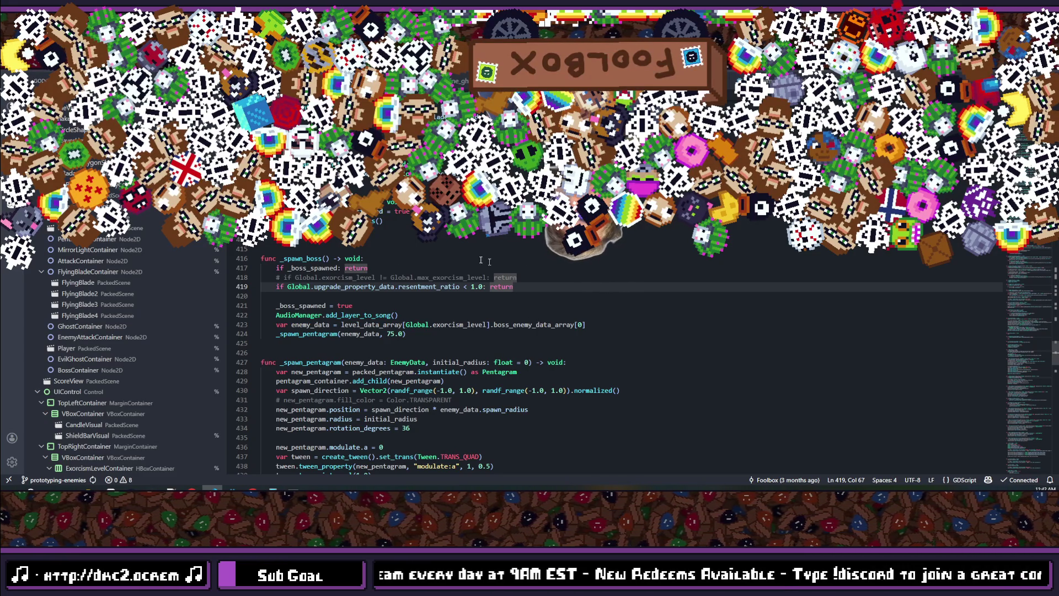
Step: Move the caret to the blank line below the resentment_ratio check
key(Down)
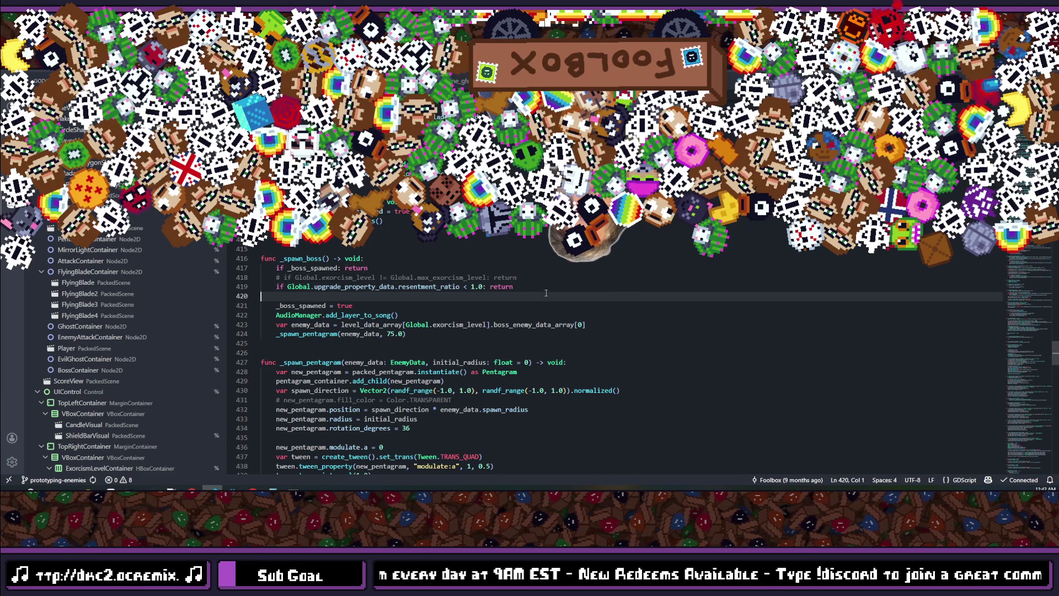
Step: Add a new line calling Global.increase_currency_round_amount using autocomplete
key(Up)
key(Return)
key(Return)
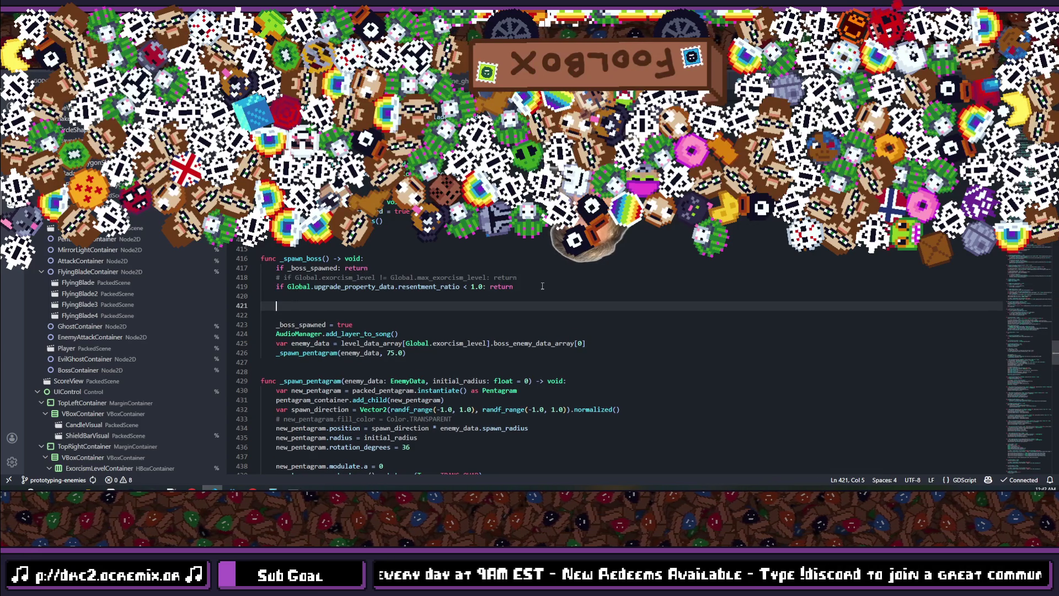
text(Global.)
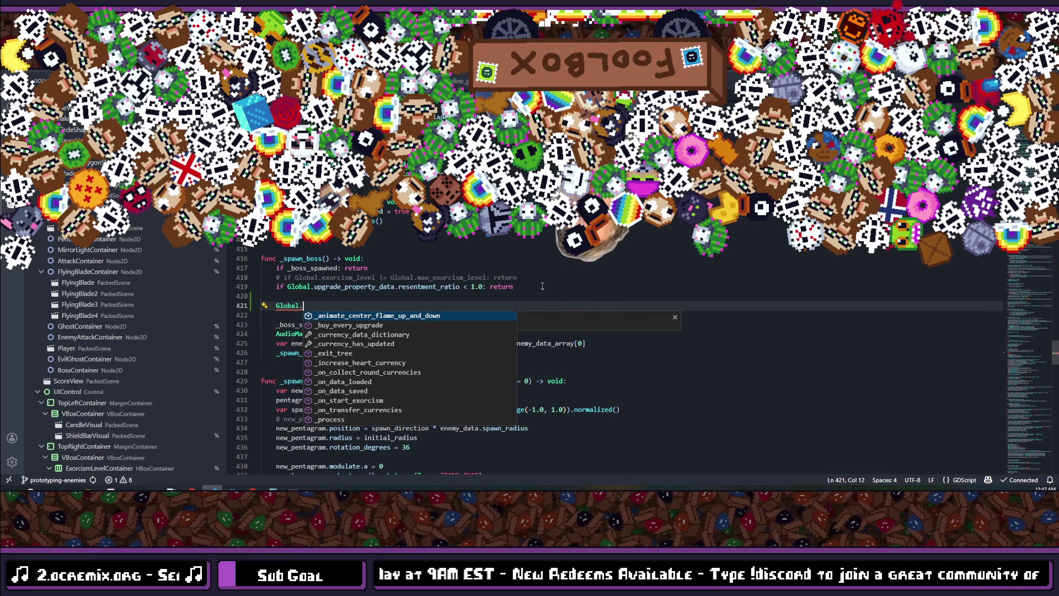
text(increa)
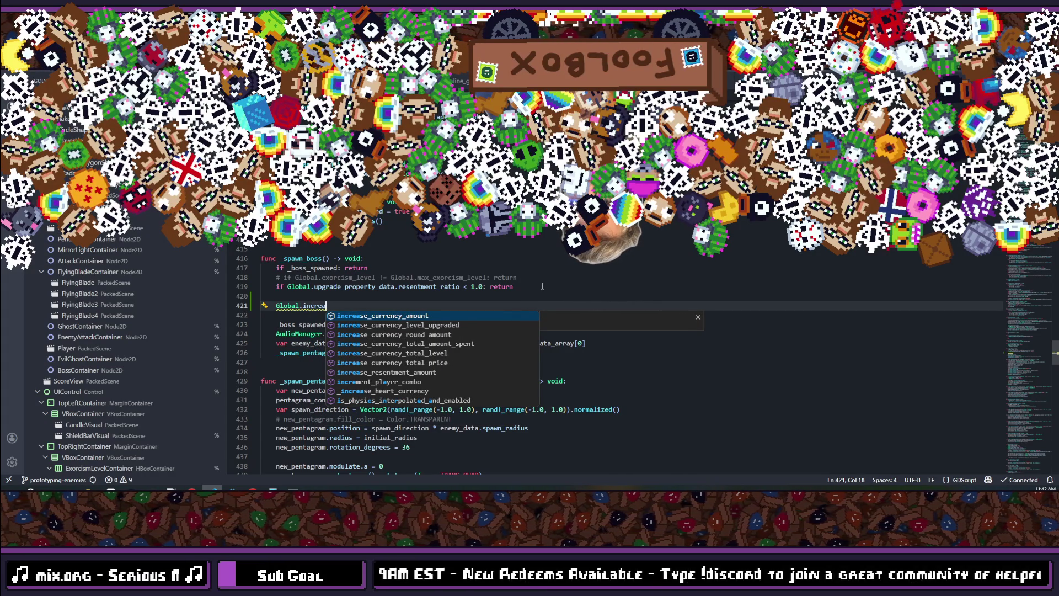
key(Down)
key(Down)
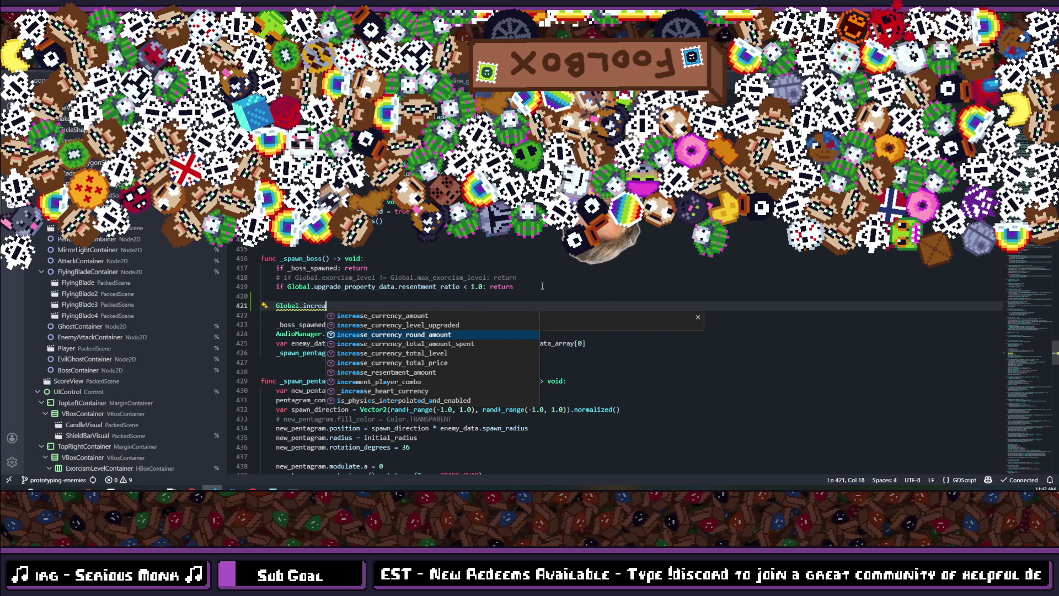
key(Return)
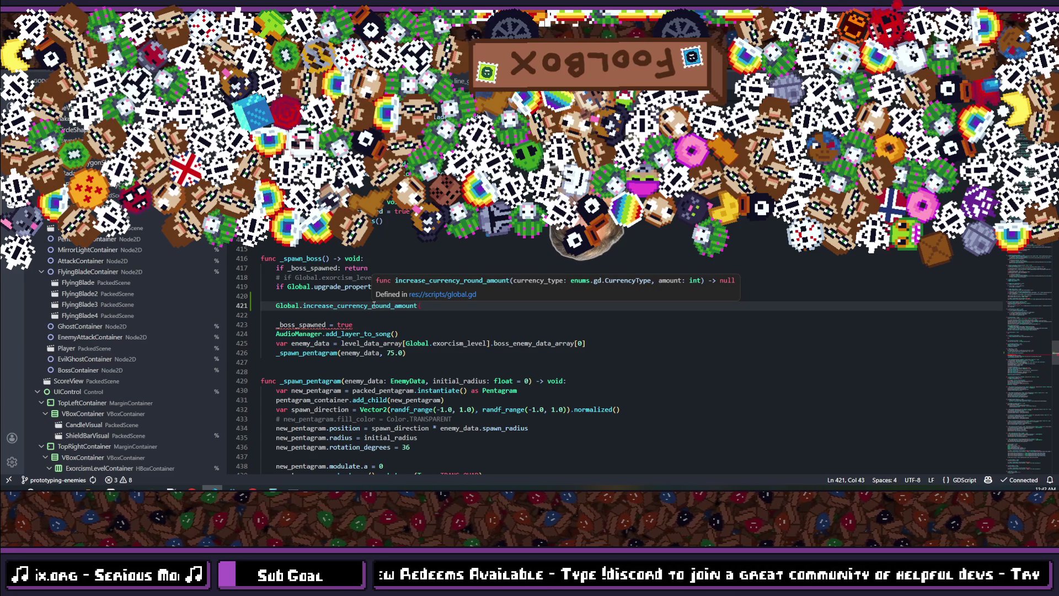
Step: Type the Enums.CurrencyType argument, correcting the typos along the way
text(enums")
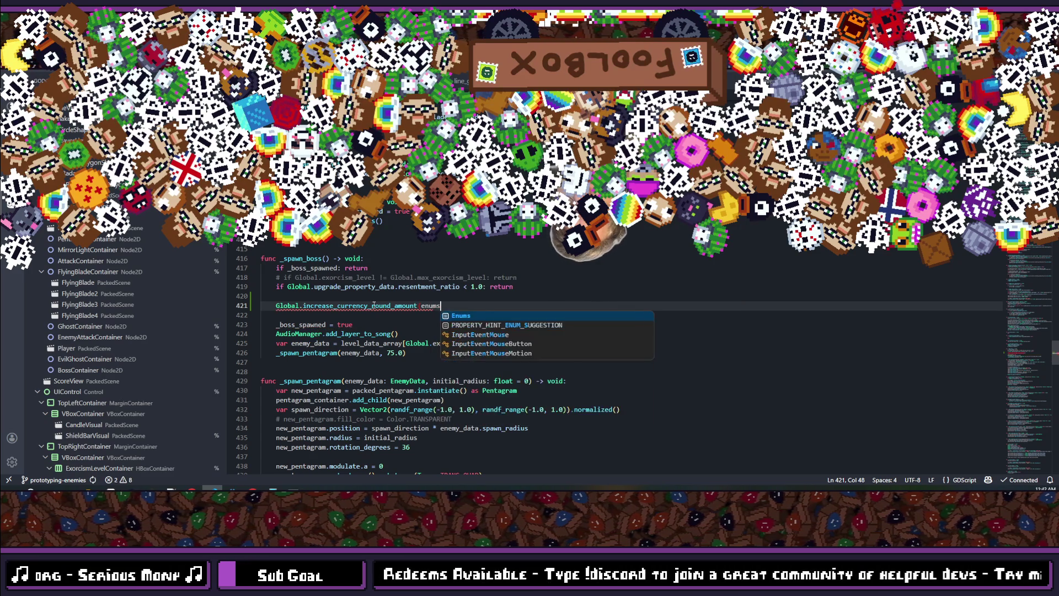
key(BackSpace)
key(BackSpace)
key(BackSpace)
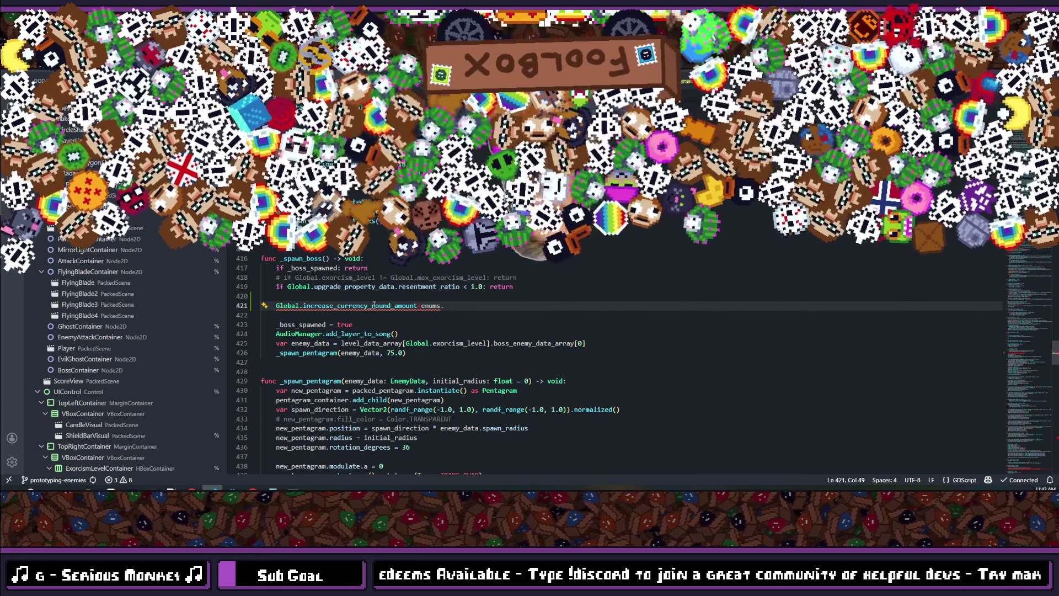
text(u)
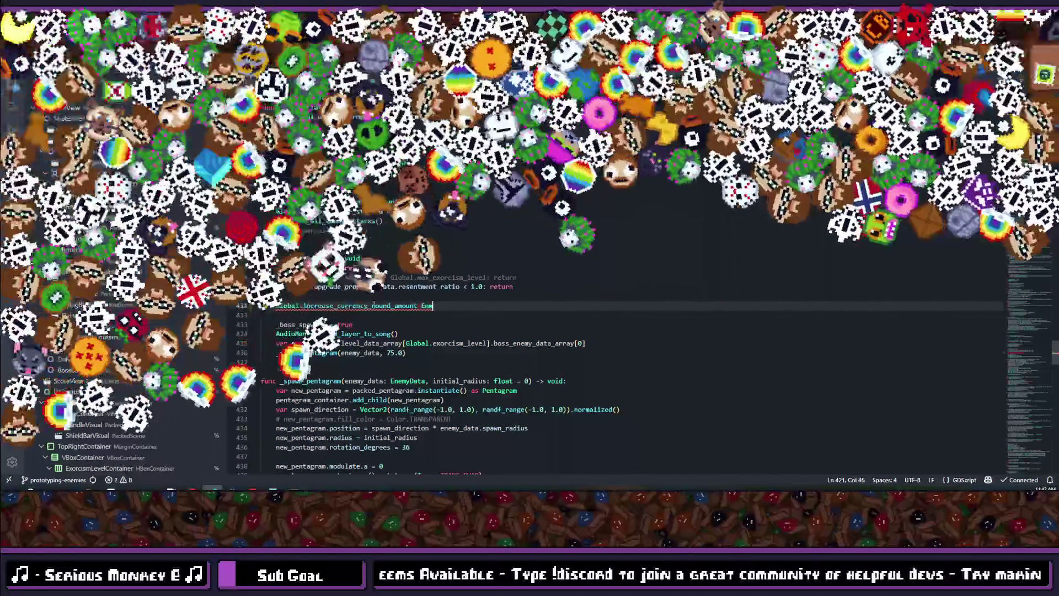
text(ms.C)
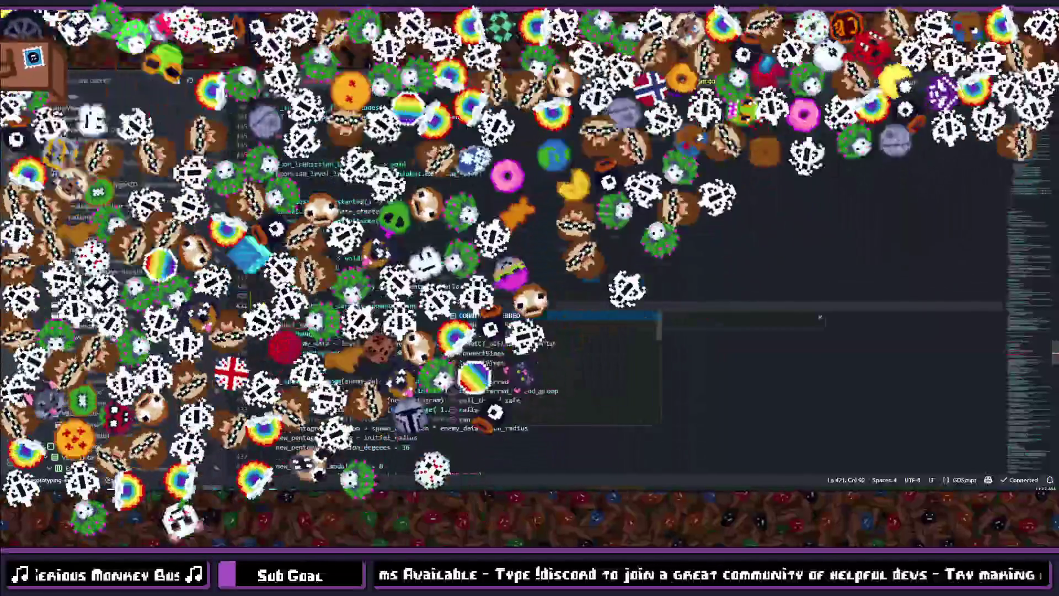
text(oins.Type.re)
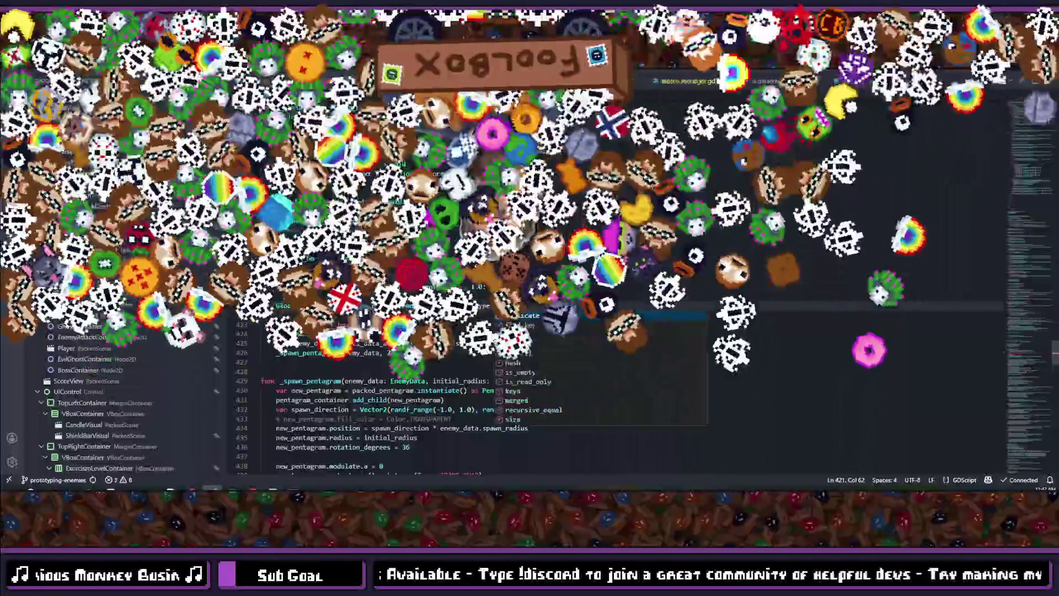
key(BackSpace)
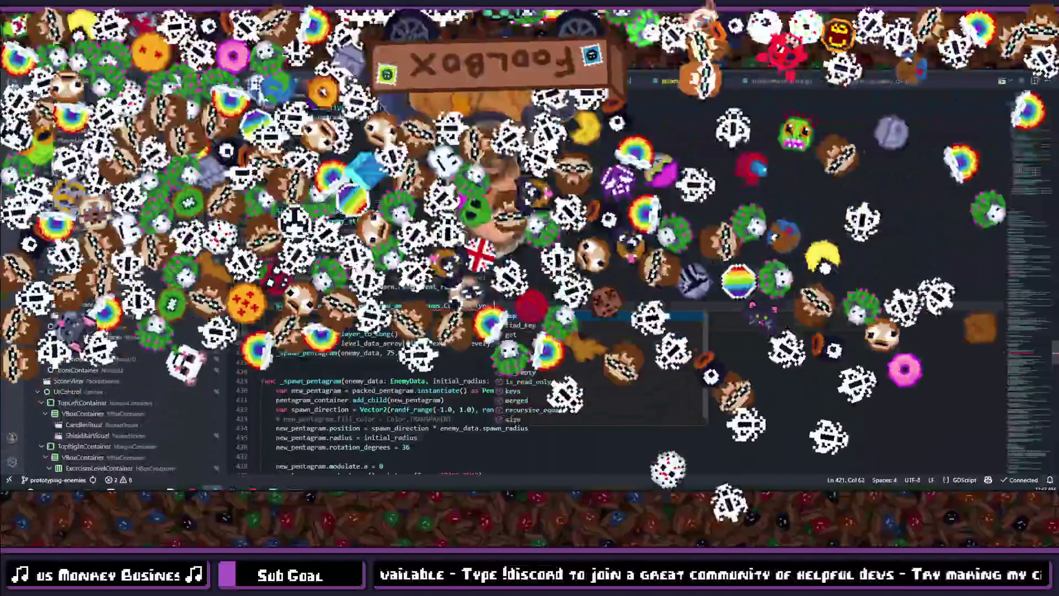
key(BackSpace)
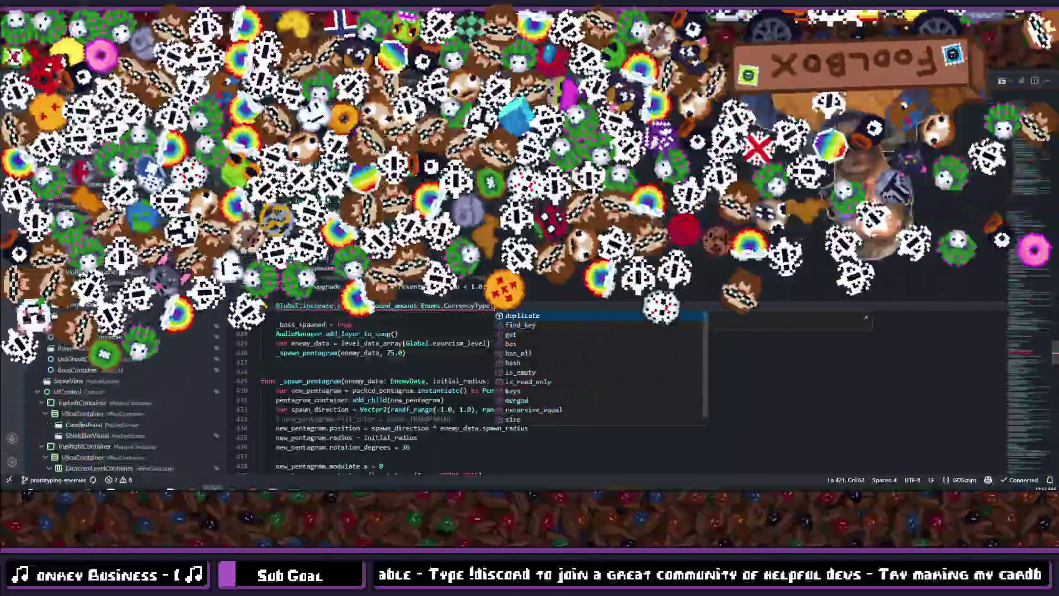
text(pe)
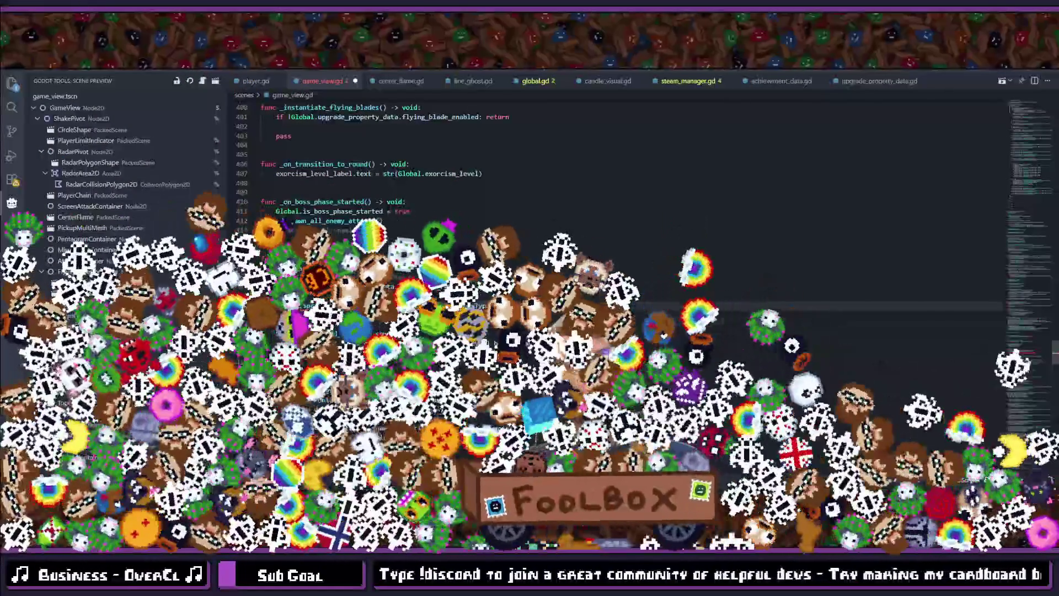
Step: Check the CurrencyType names in enums.gd and complete the call with (Enums.CurrencyType.RED, 1)
key(F12)
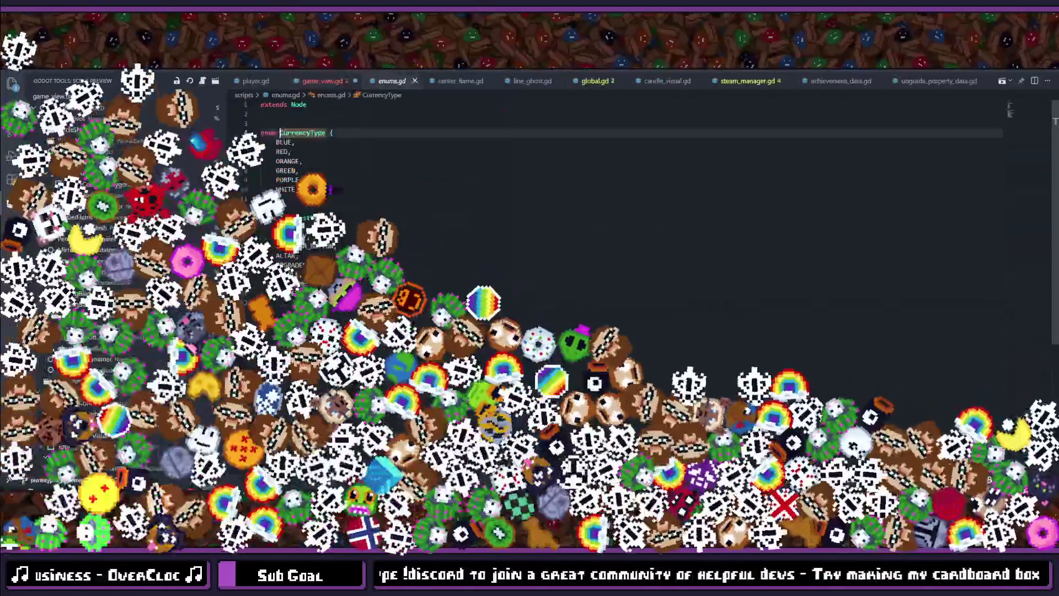
key(alt+Left)
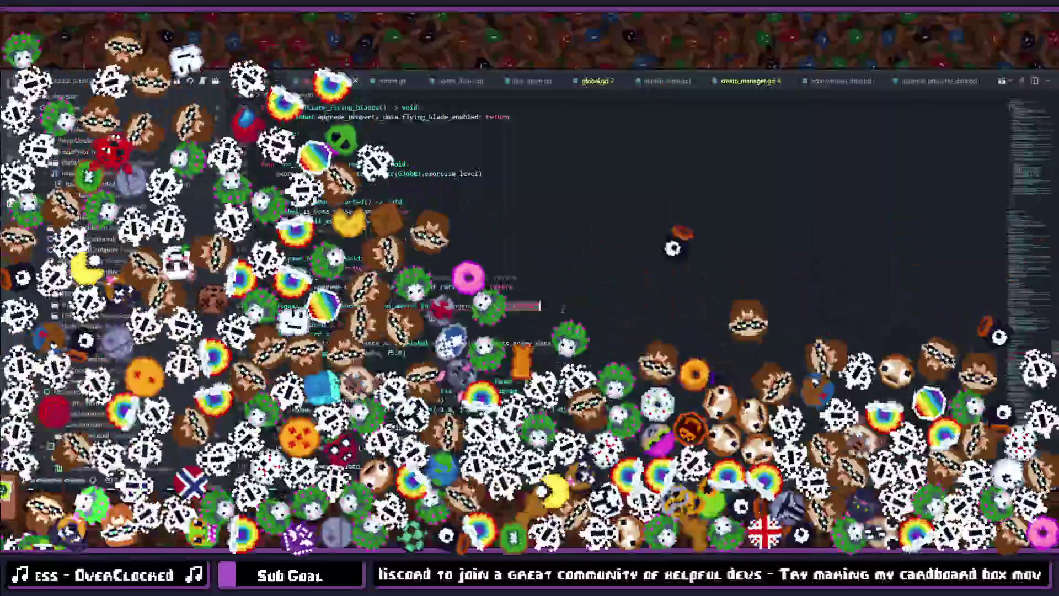
key(Return)
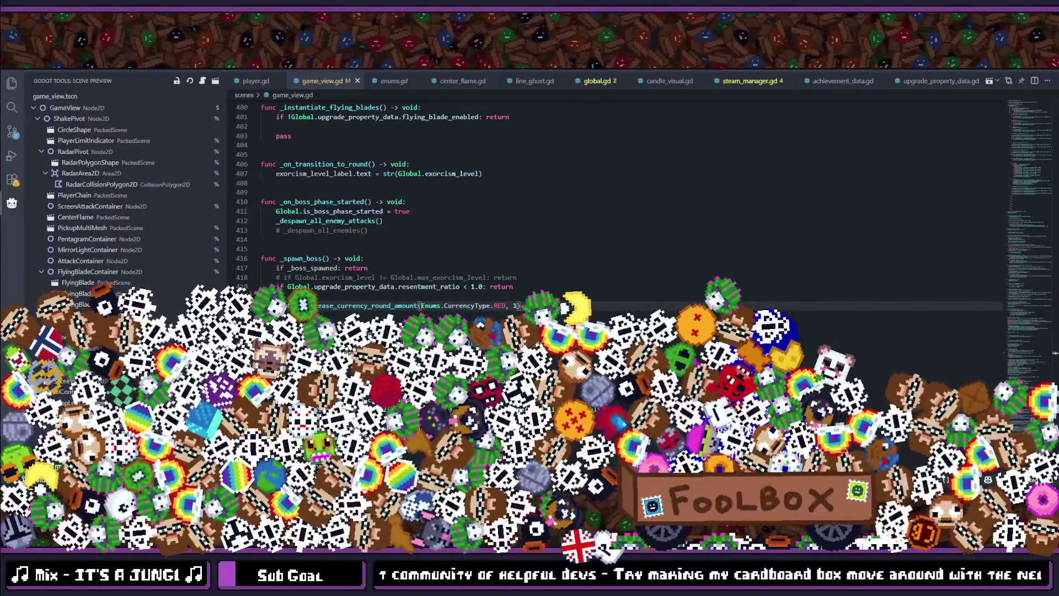
key(alt+Tab)
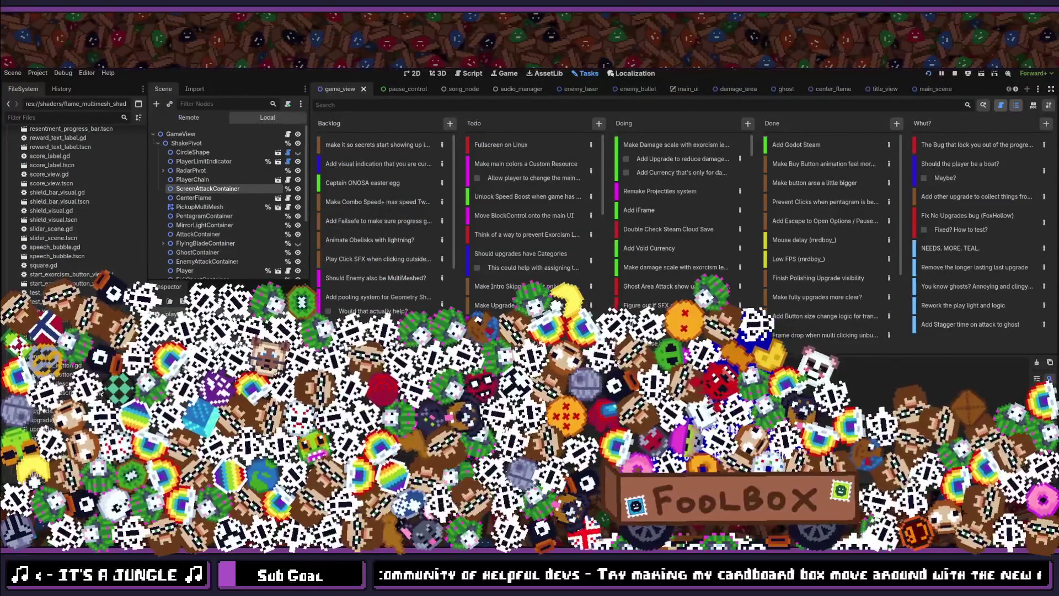
Step: Run the game with F5, play to the round's results screen, then leave fullscreen
key(F5)
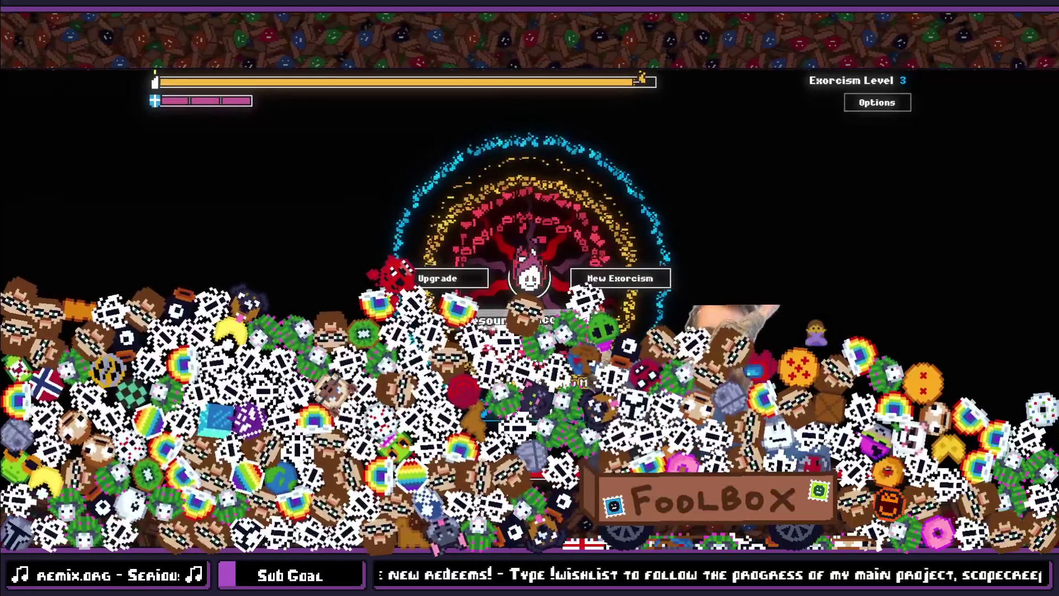
key(F11)
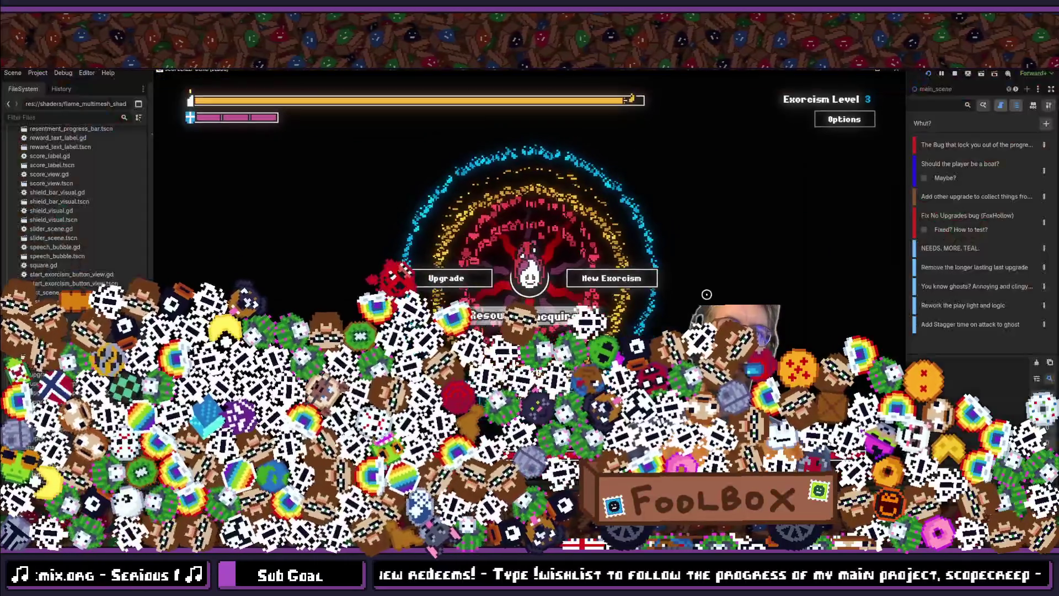
Step: Close the game window and search the project files for 'score'
click(896, 74)
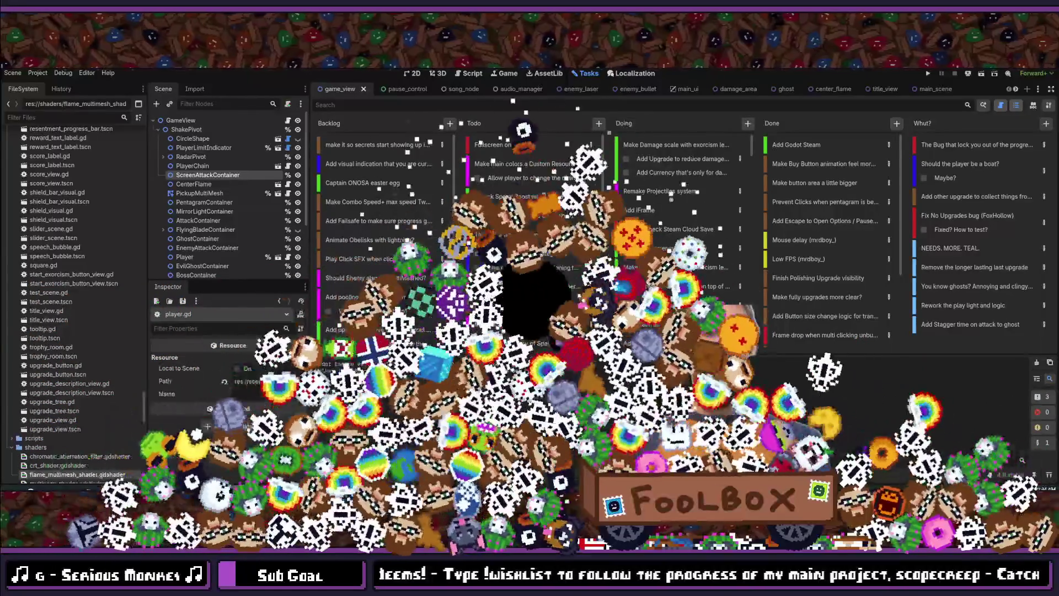
key(shift+alt+o)
text(score)
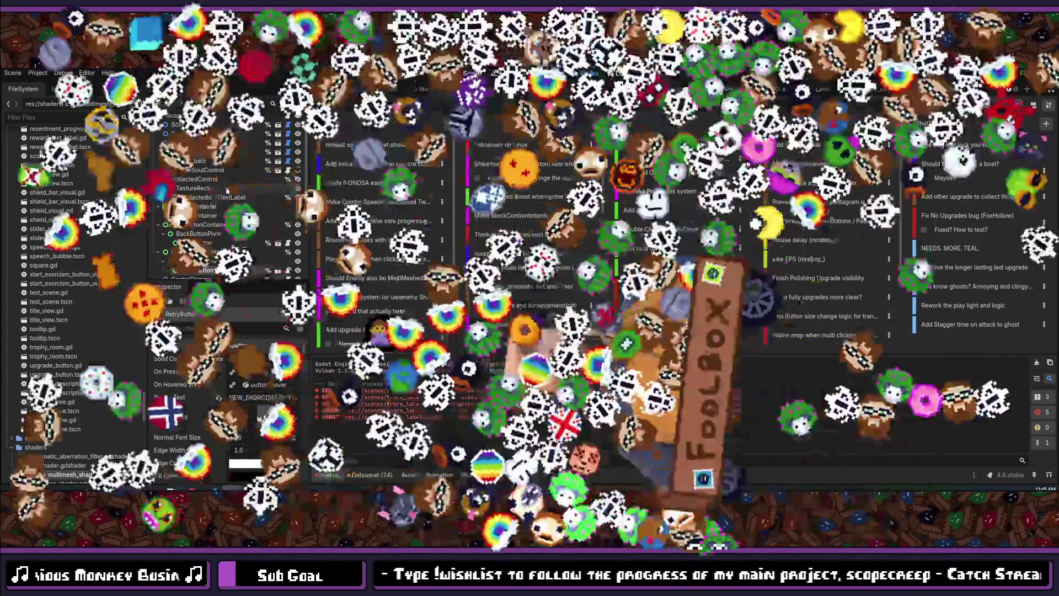
key(shift+alt+o)
Step: Open the score_label scene and set its MultiMeshInstance2D shader Rows parameter to 6
text(label)
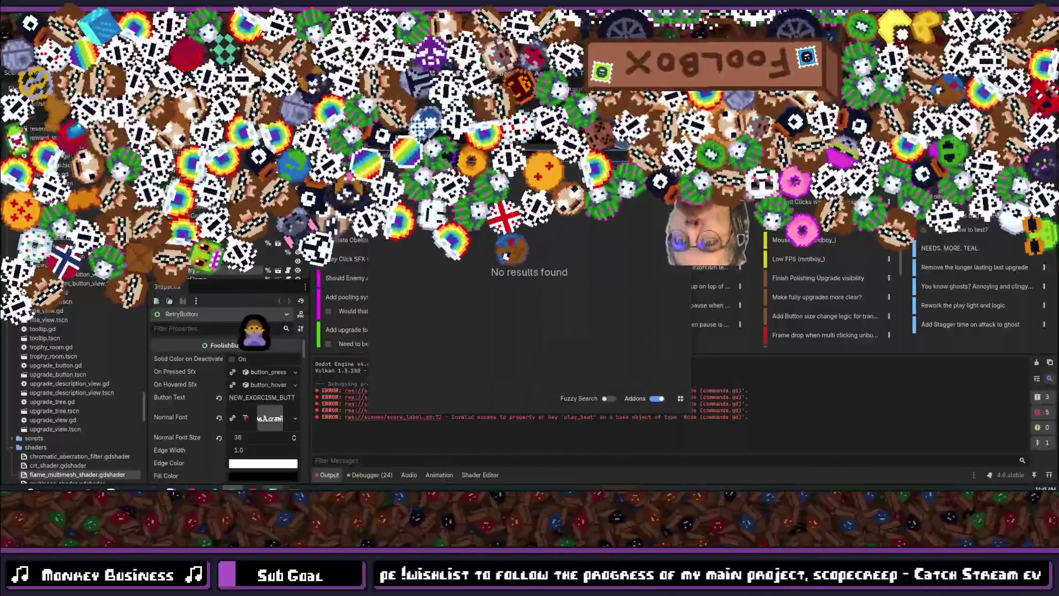
key(Return)
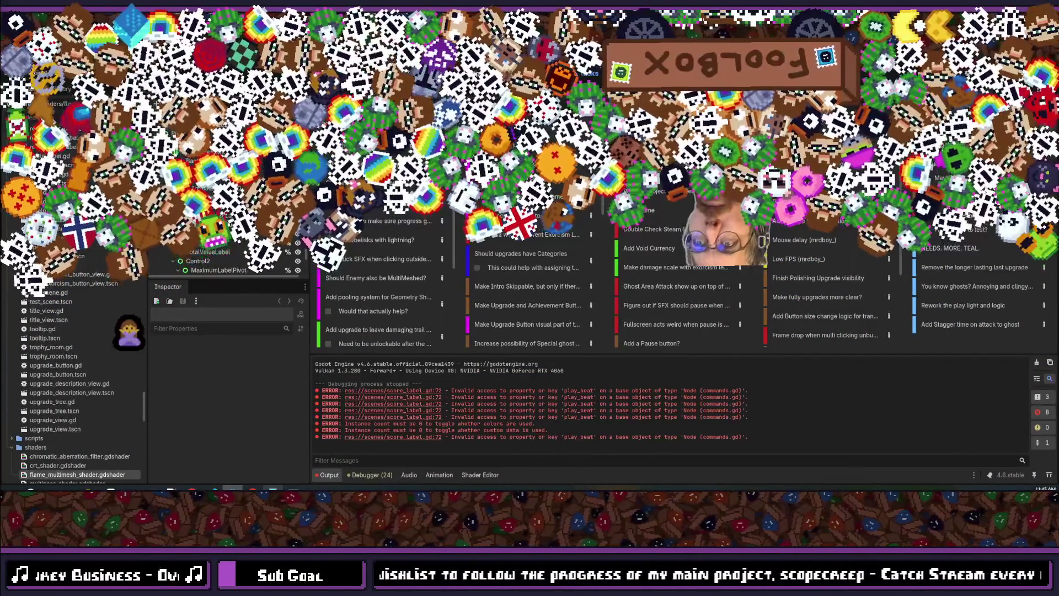
click(210, 232)
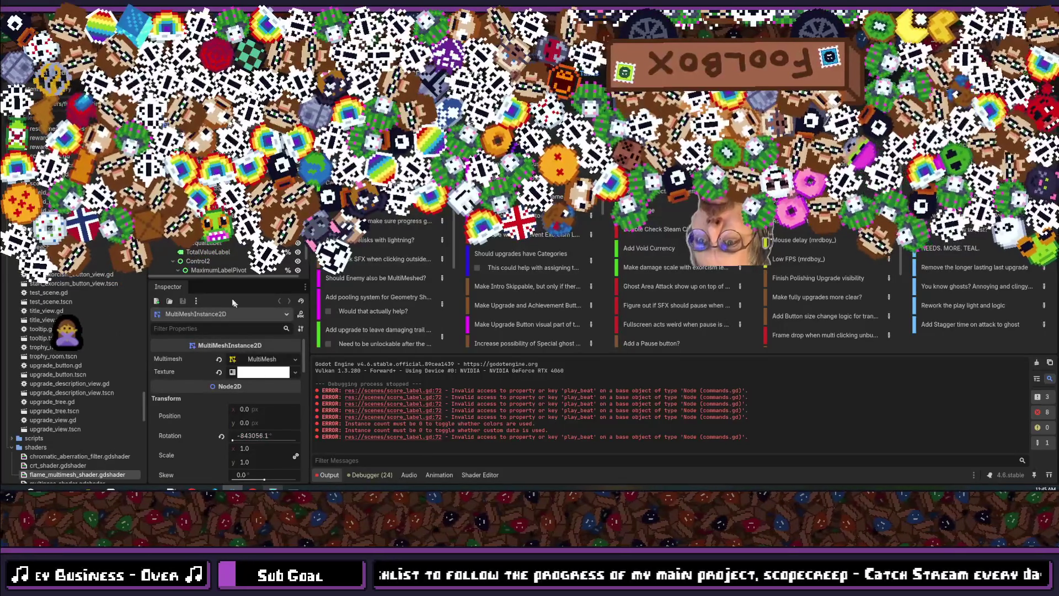
scroll(253, 306, down, 3)
scroll(252, 307, down, 10)
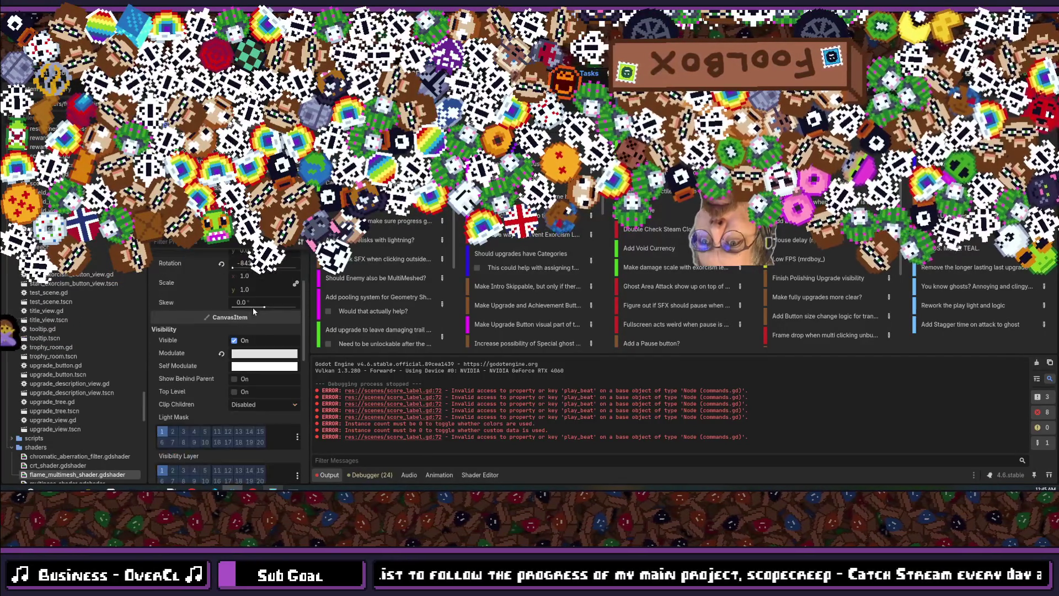
scroll(253, 307, down, 3)
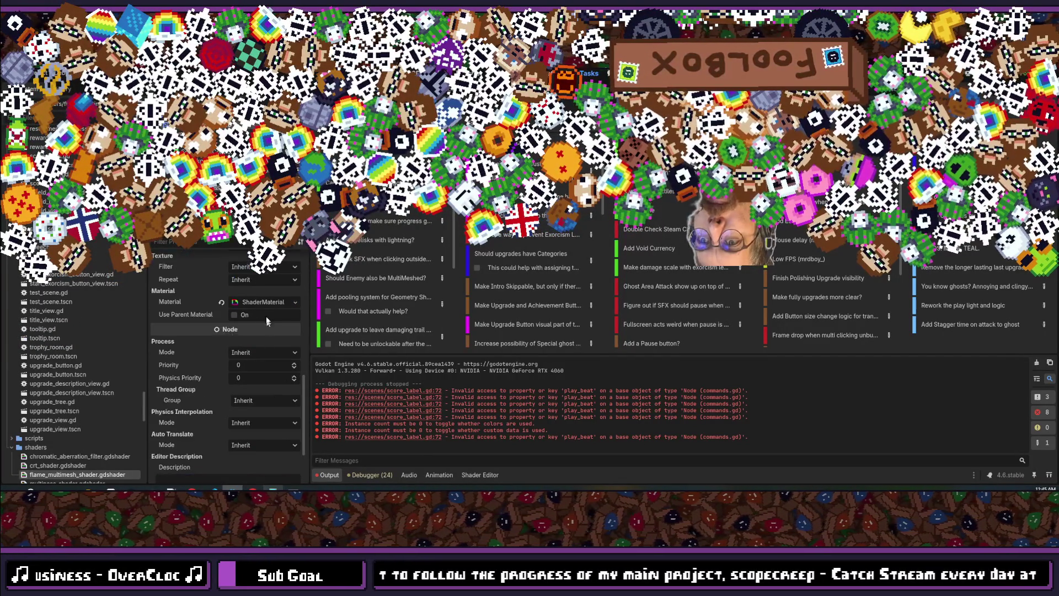
click(253, 307)
scroll(265, 323, down, 3)
click(253, 355)
text(6)
key(Return)
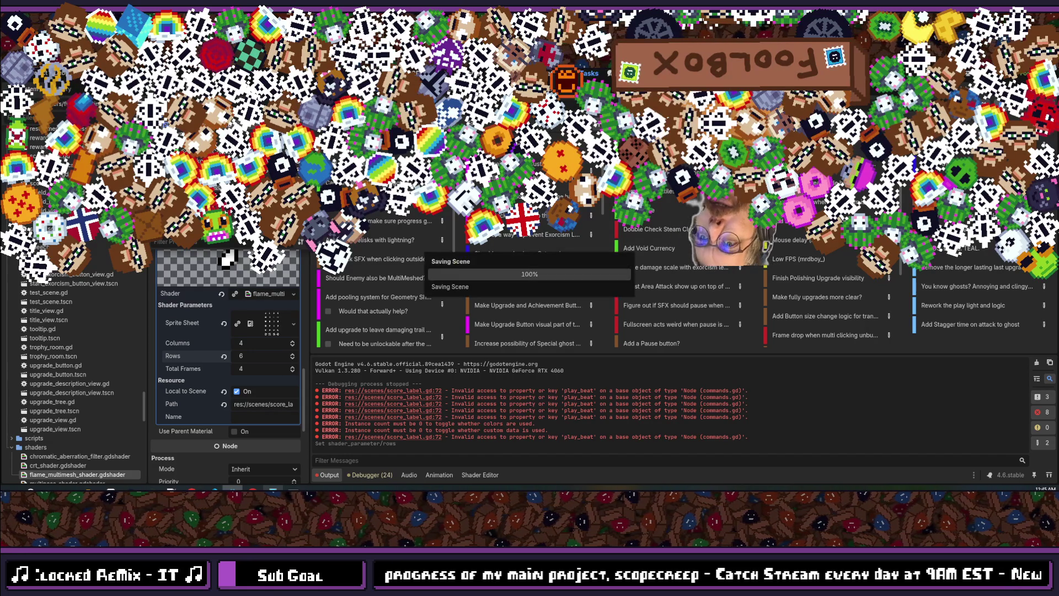
key(F5)
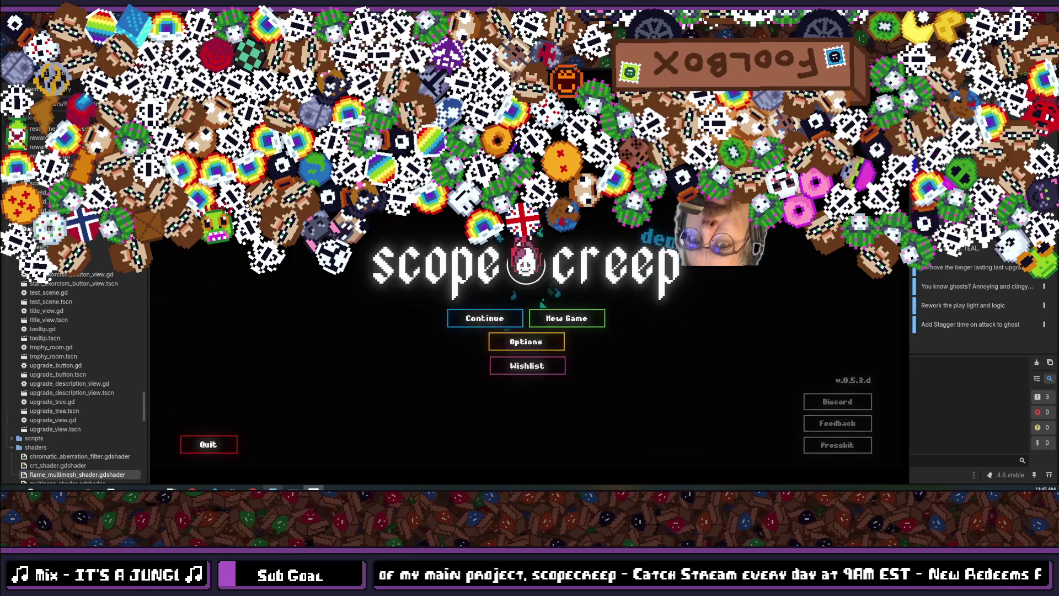
click(457, 344)
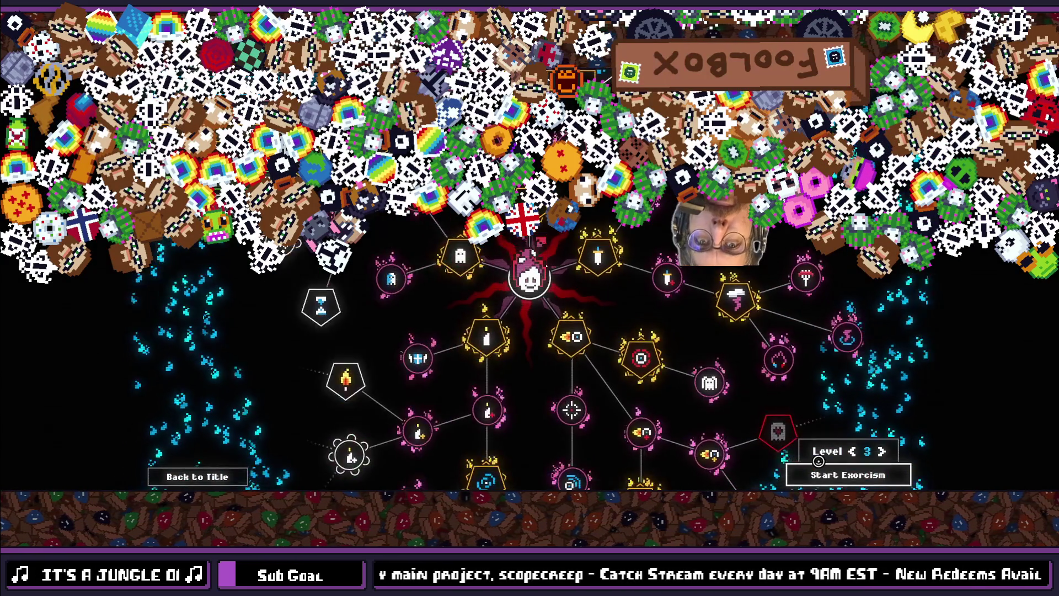
click(819, 463)
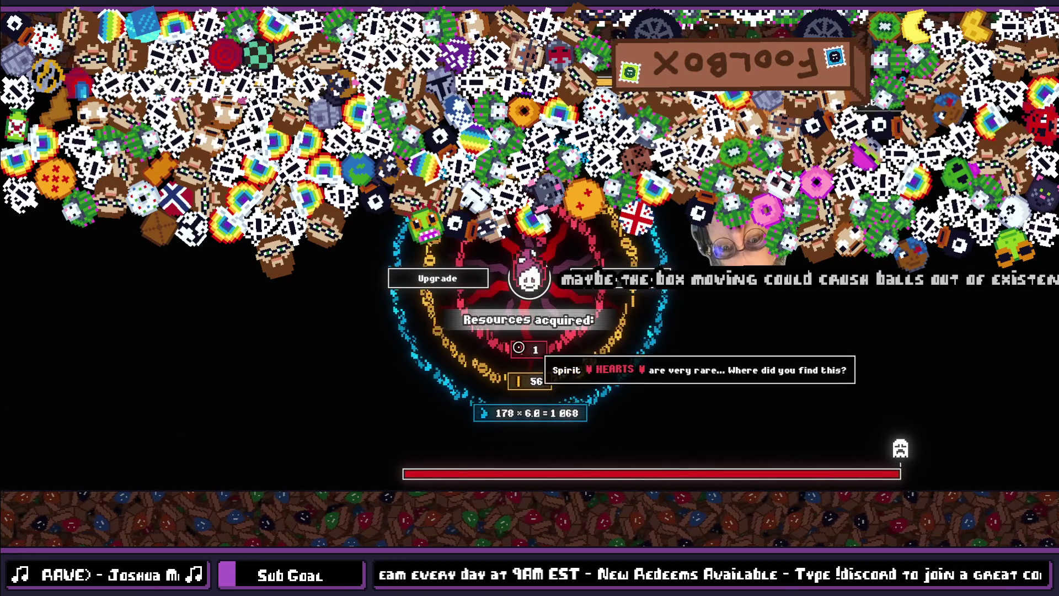
key(F8)
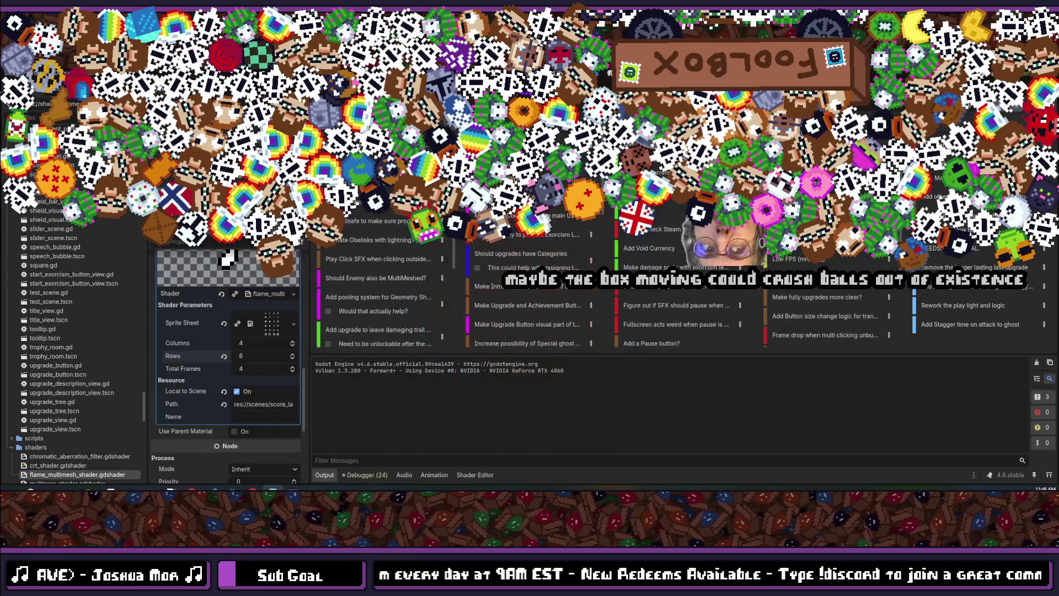
key(alt+Tab)
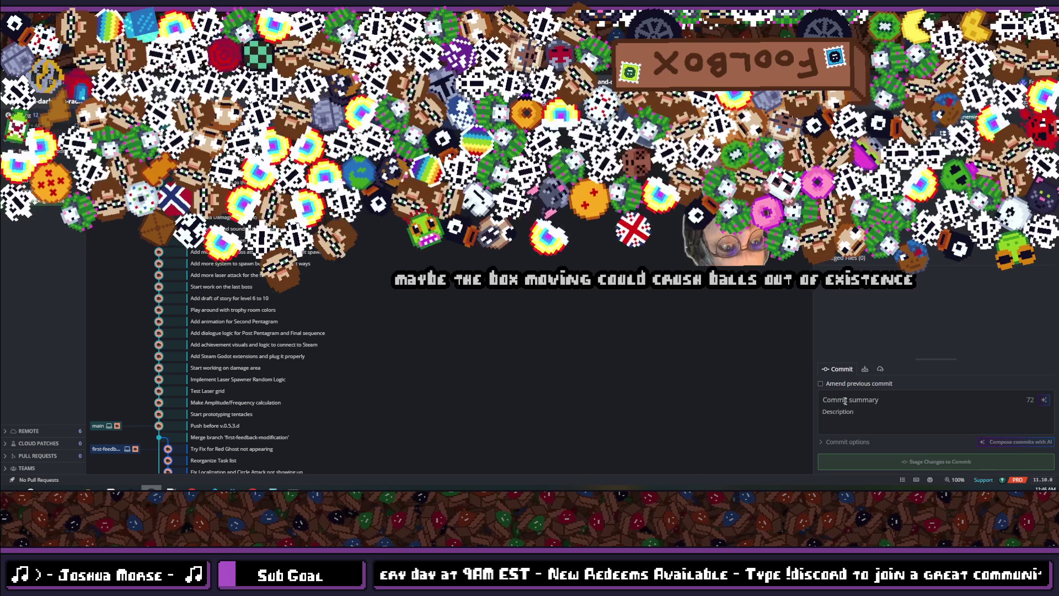
Step: Stage all three files and commit them as 'Make Resentment Bar give Hearts when completely filled'
click(869, 399)
text(Make )
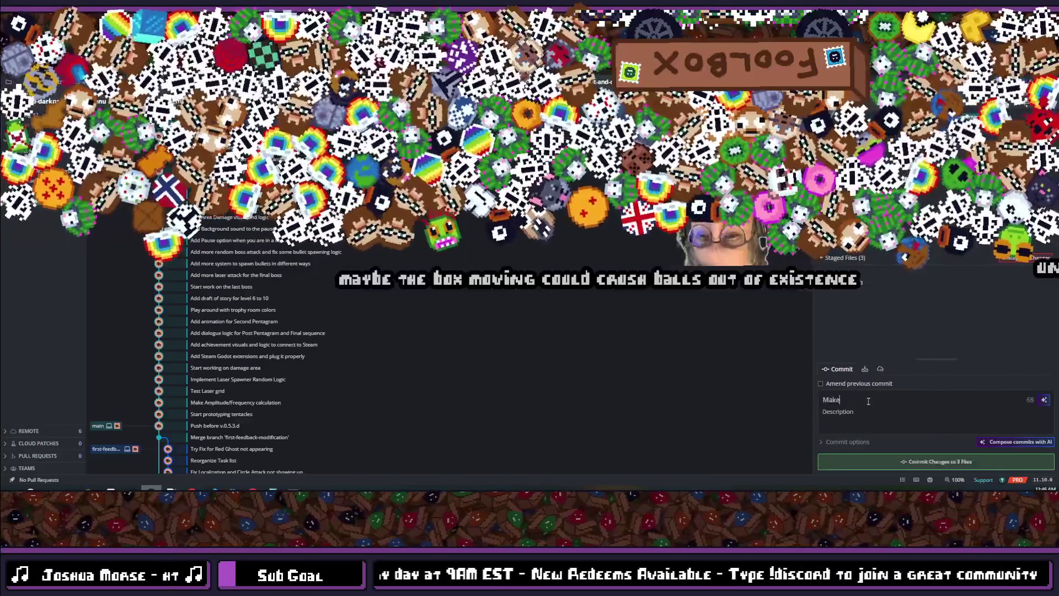
text(Resent)
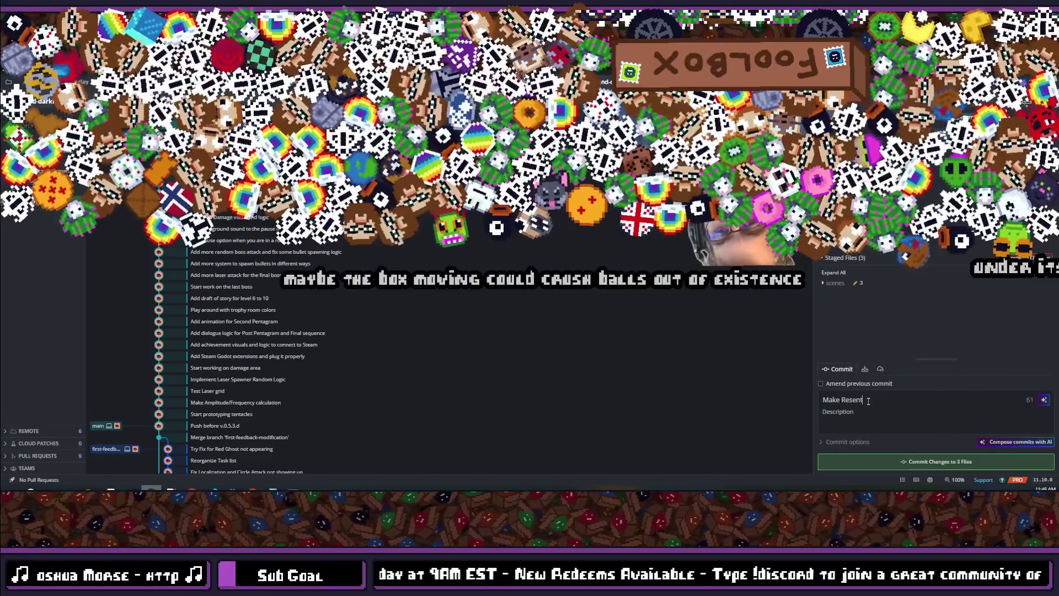
text(ment Bar)
key(BackSpace)
text(give )
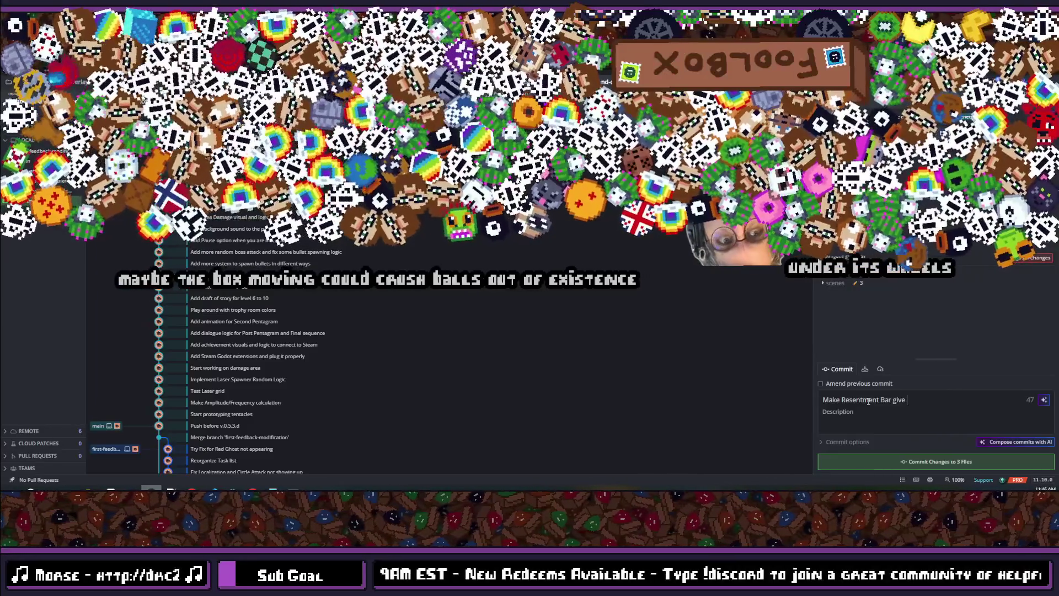
text(Hearts )
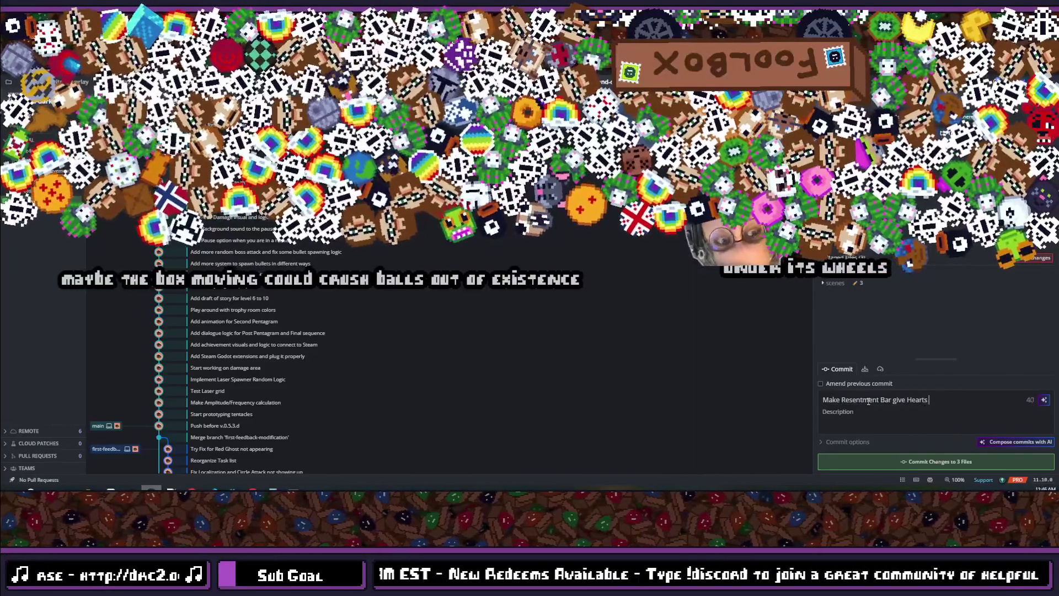
text(when complet)
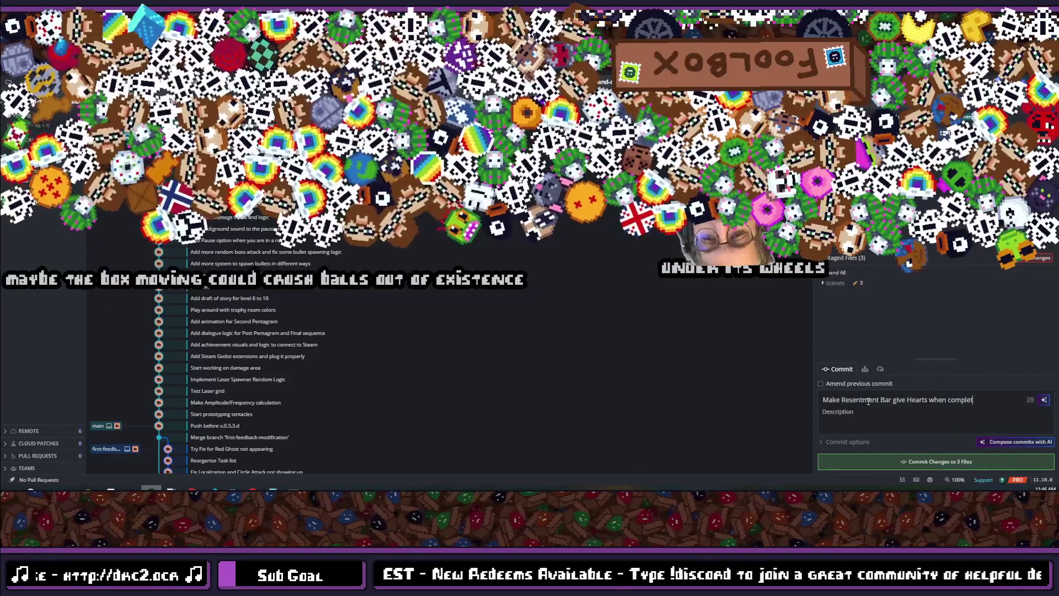
text(ely filled)
click(932, 461)
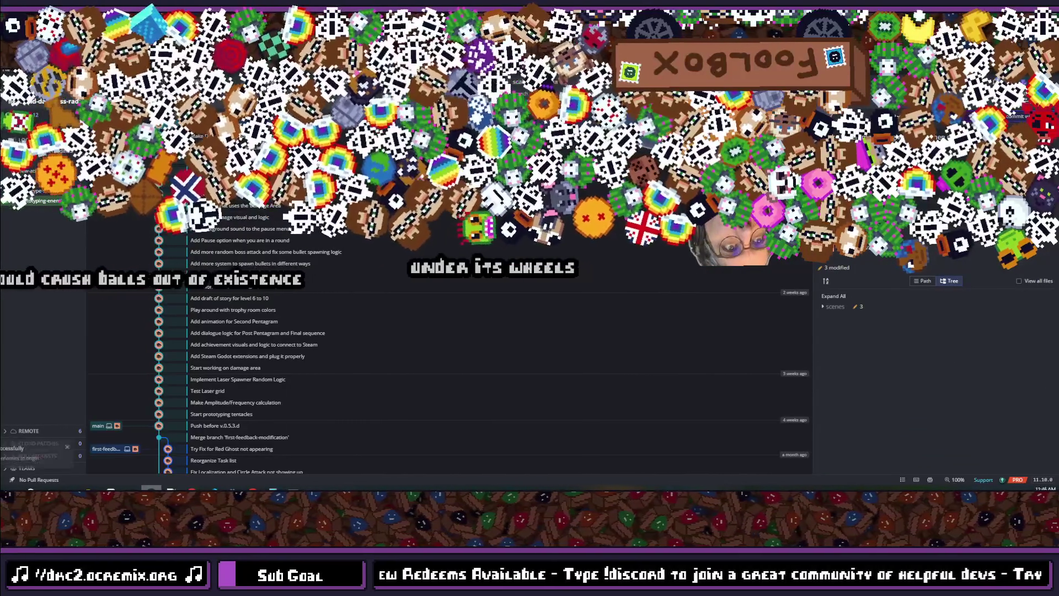
key(alt+Tab)
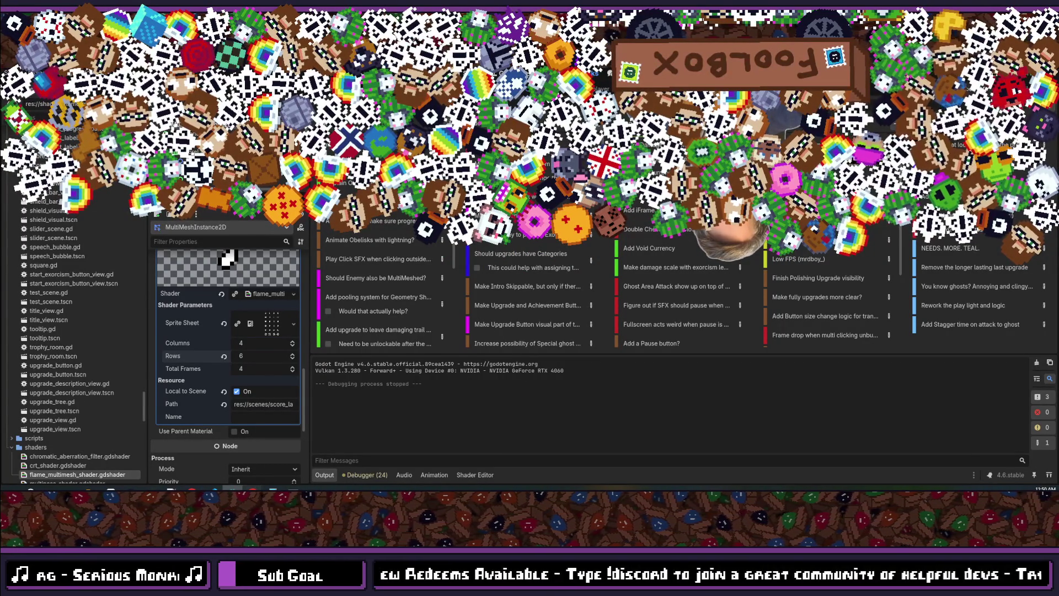
Step: Check the Godot editor's output panel now that the debugging session has stopped
mouse_move(253, 488)
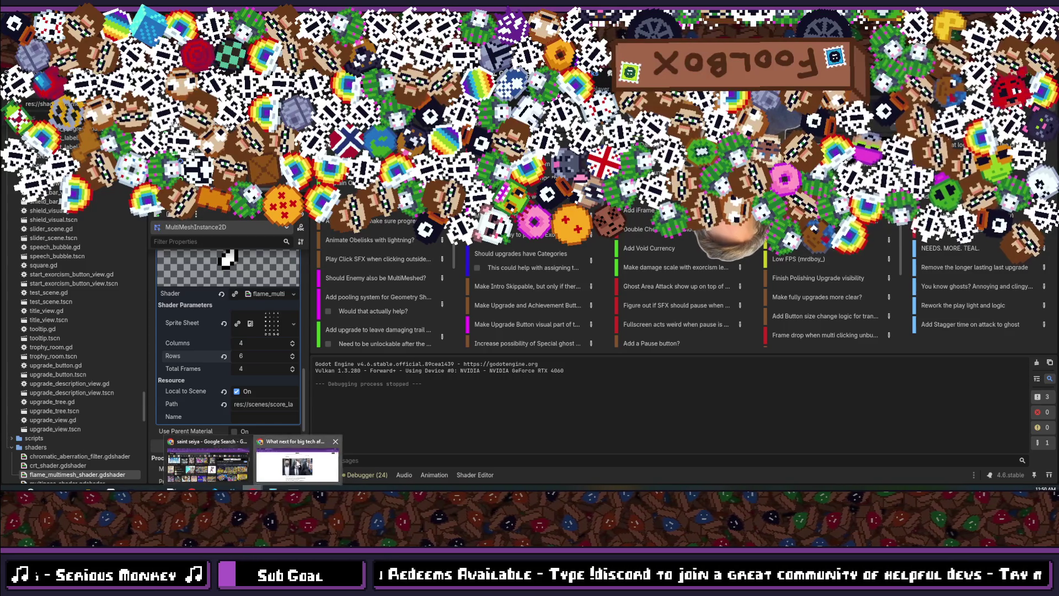
click(297, 464)
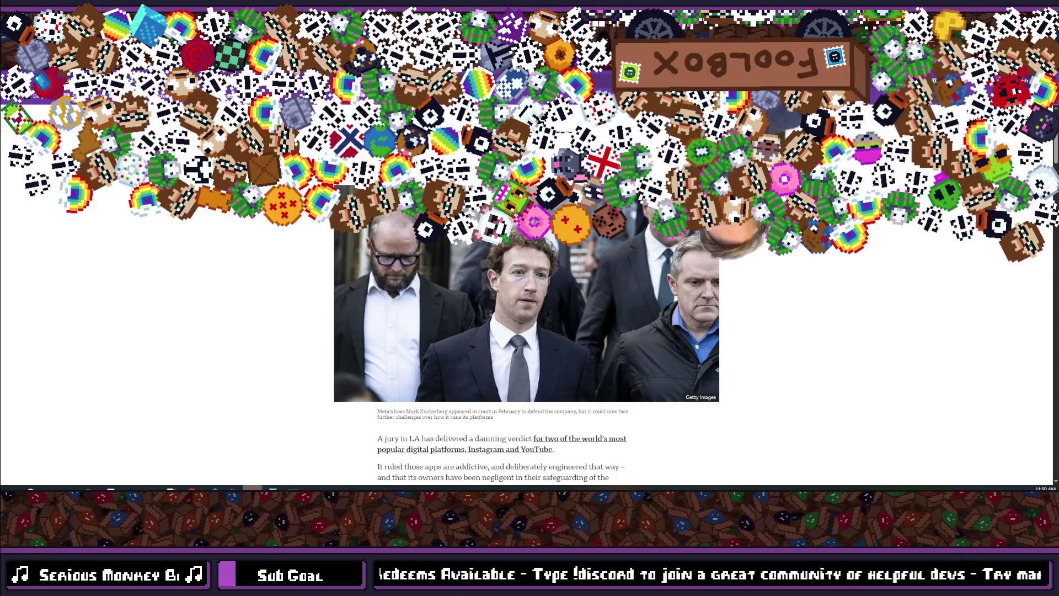
key(alt+Tab)
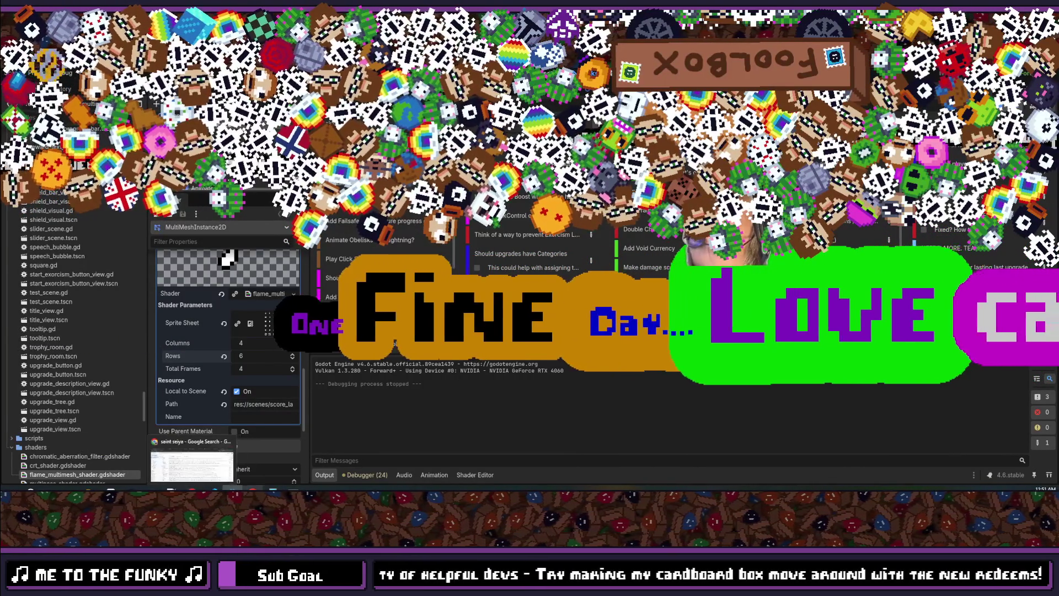
mouse_move(254, 488)
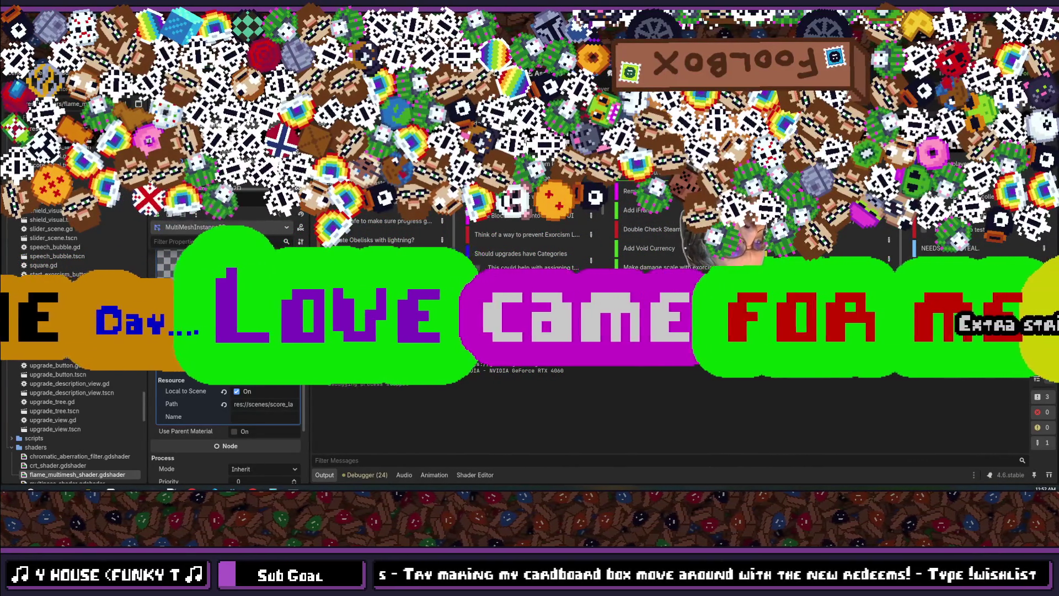
key(alt+Tab)
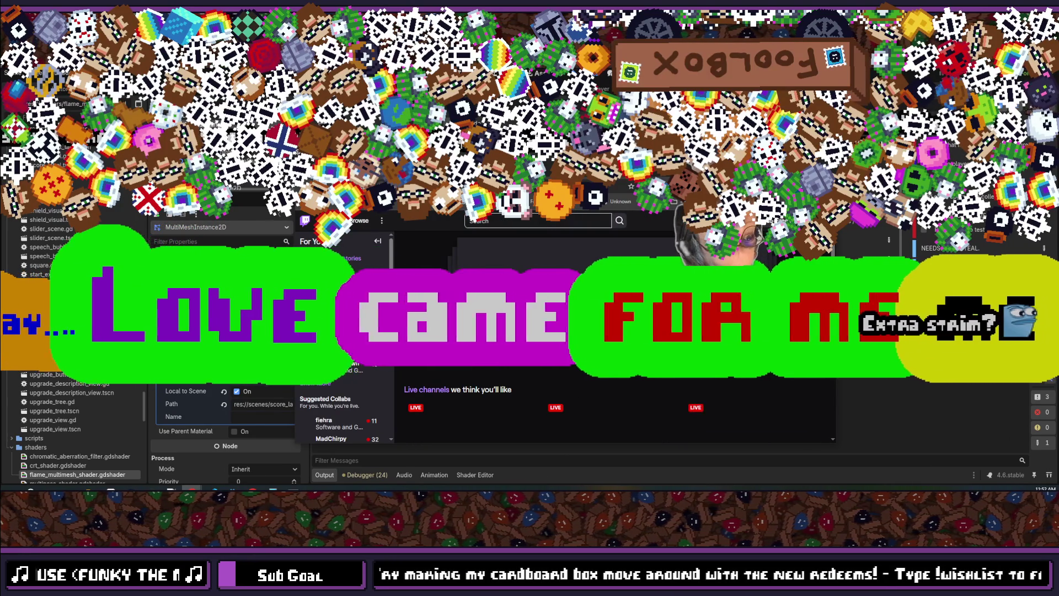
Step: Maximize the Twitch window and browse the live Software and Game Development streams tagged Godot
key(super+Up)
scroll(357, 253, down, 2)
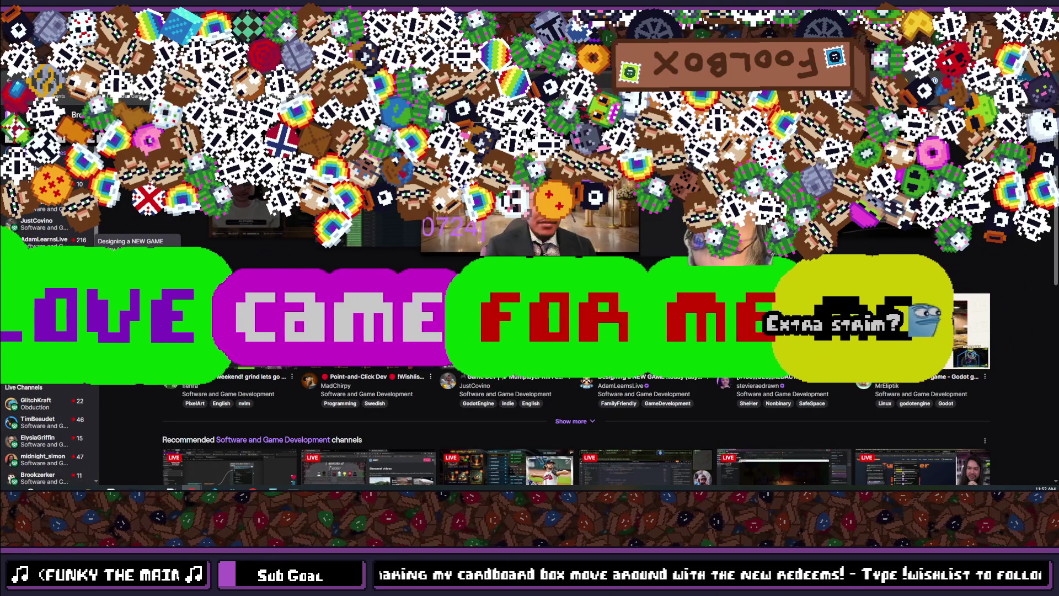
scroll(43, 244, down, 2)
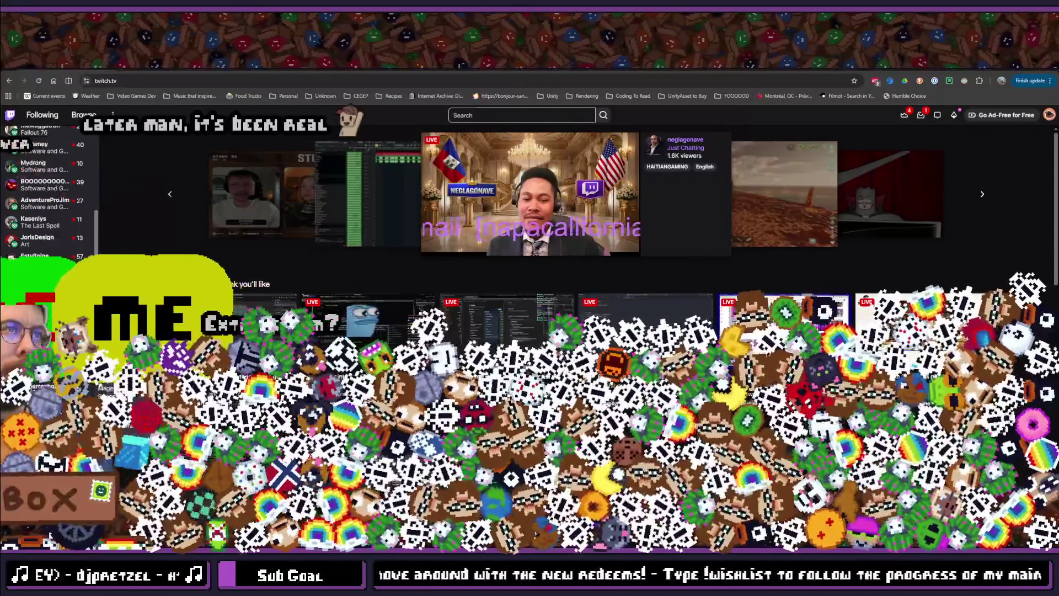
scroll(49, 193, down, 1)
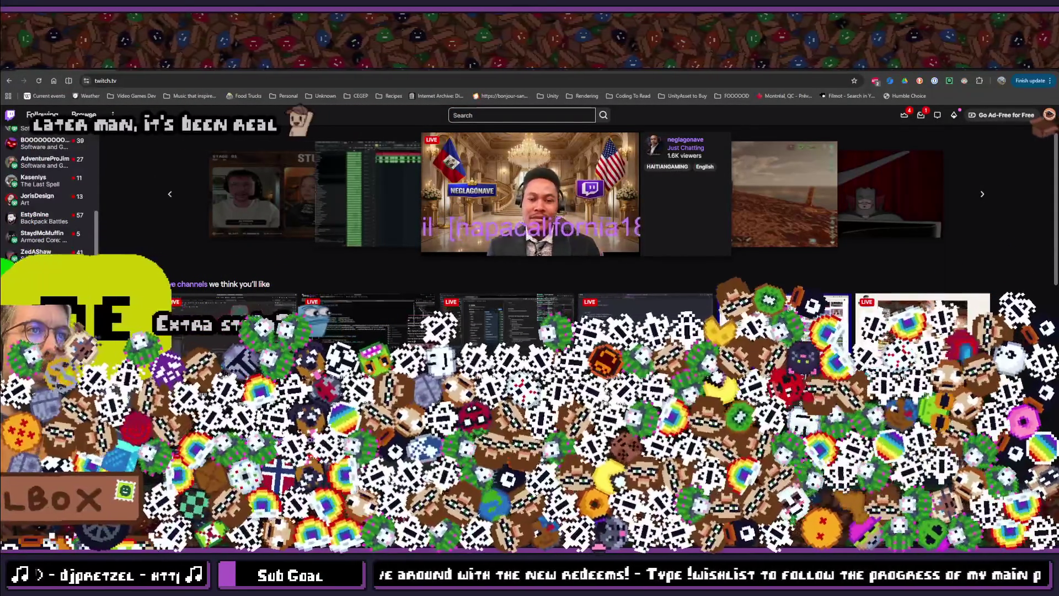
scroll(50, 193, up, 3)
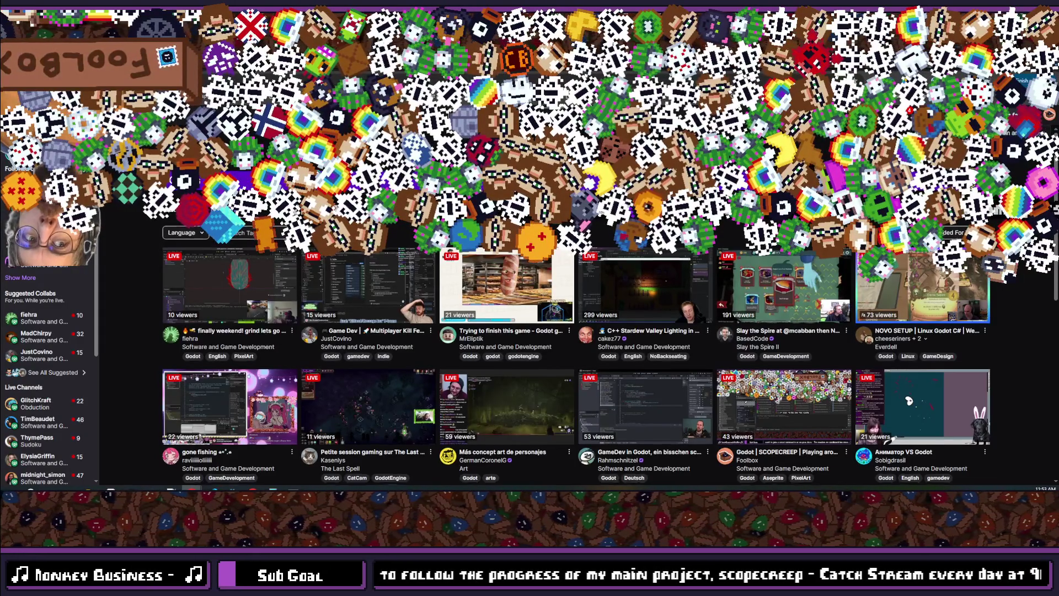
scroll(577, 358, down, 2)
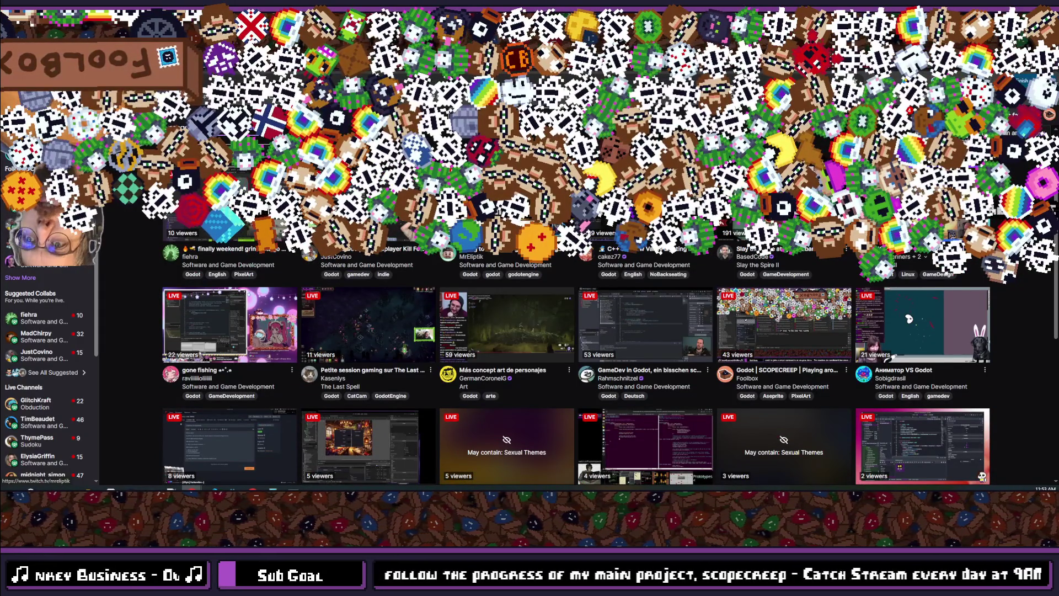
scroll(518, 347, down, 2)
scroll(519, 347, down, 2)
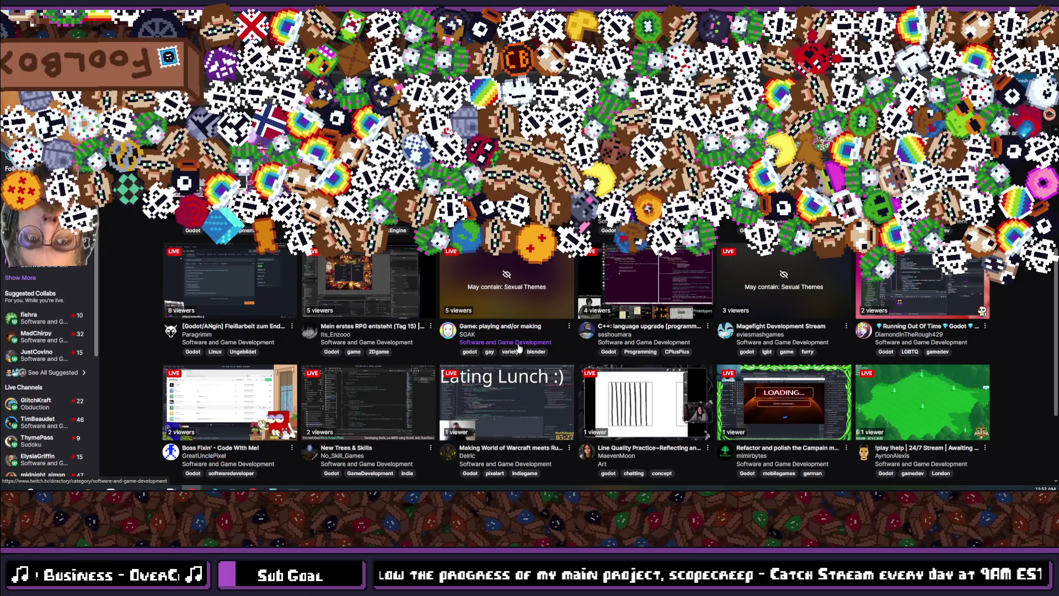
scroll(519, 346, down, 2)
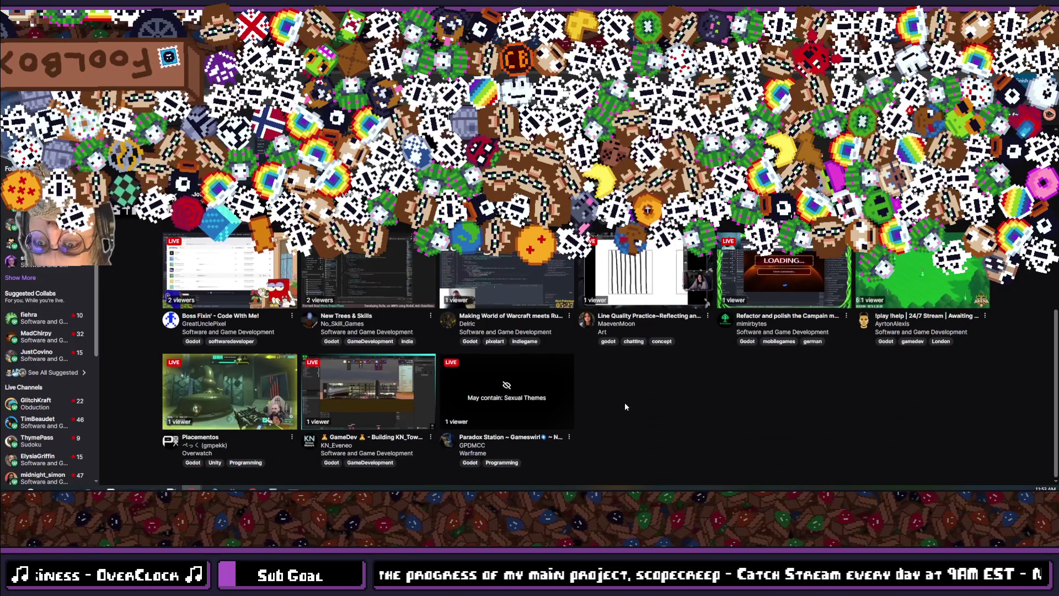
scroll(625, 407, up, 1)
scroll(611, 407, up, 10)
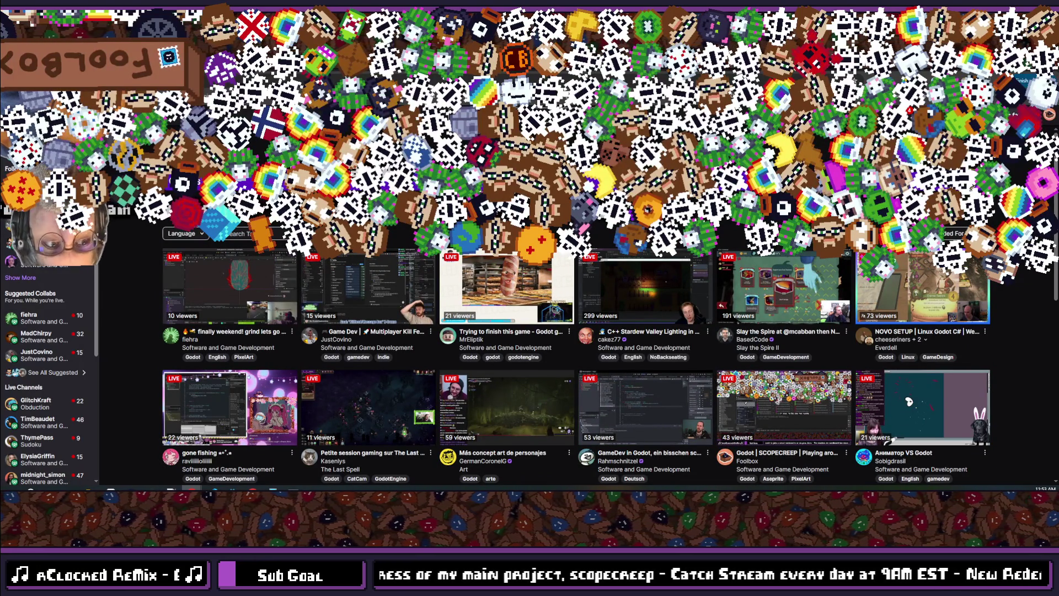
scroll(803, 356, down, 2)
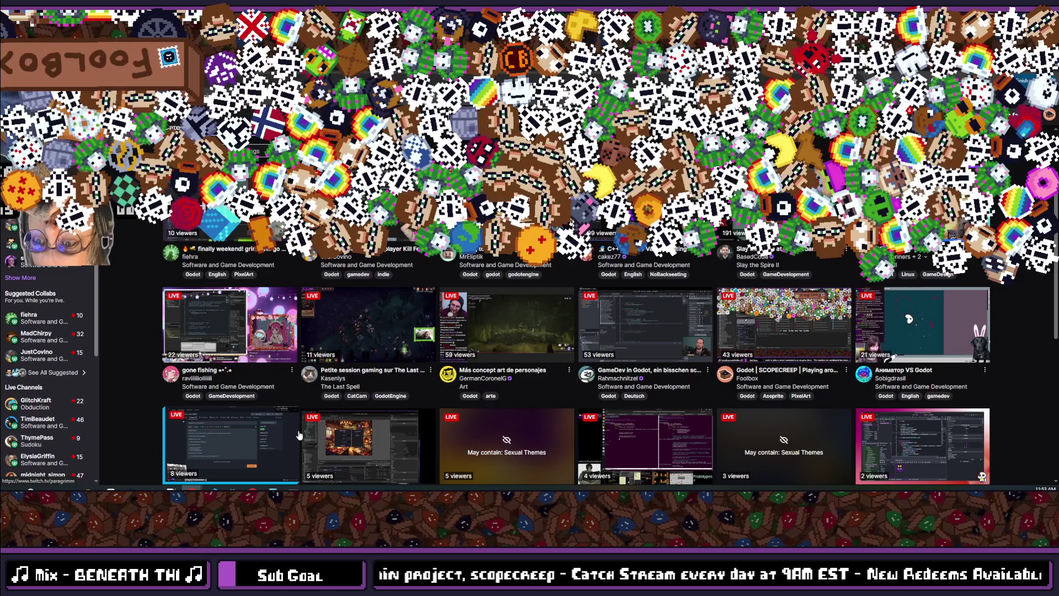
scroll(299, 435, down, 4)
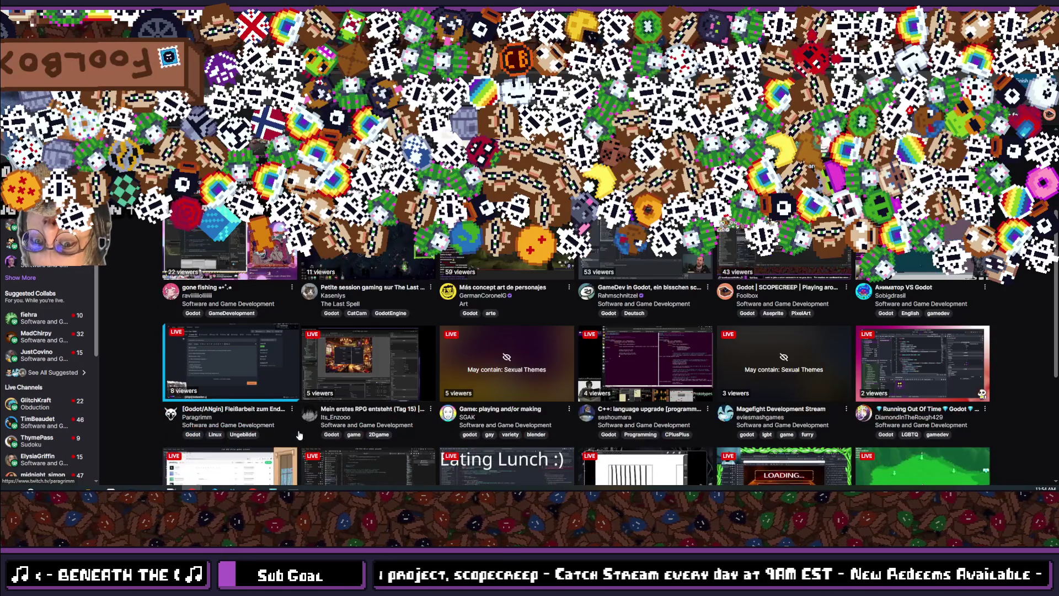
scroll(299, 435, down, 1)
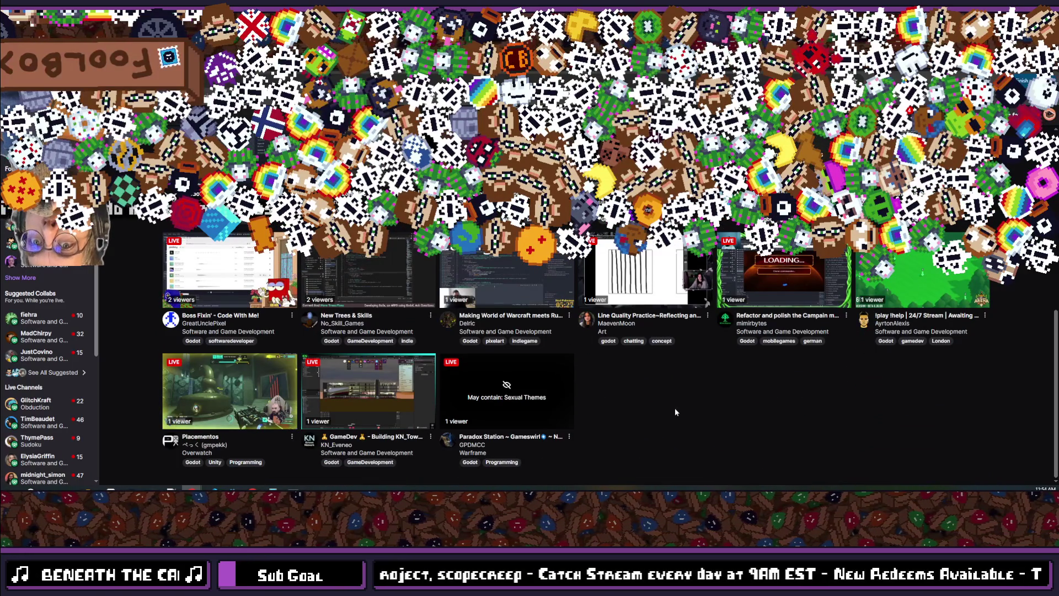
scroll(675, 412, up, 10)
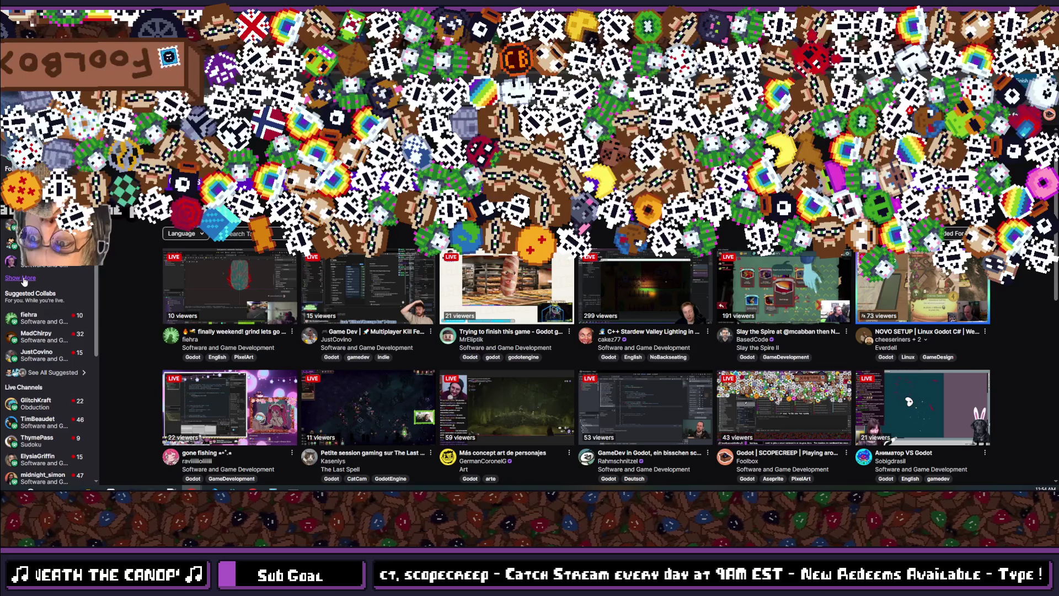
mouse_move(55, 405)
scroll(53, 406, down, 3)
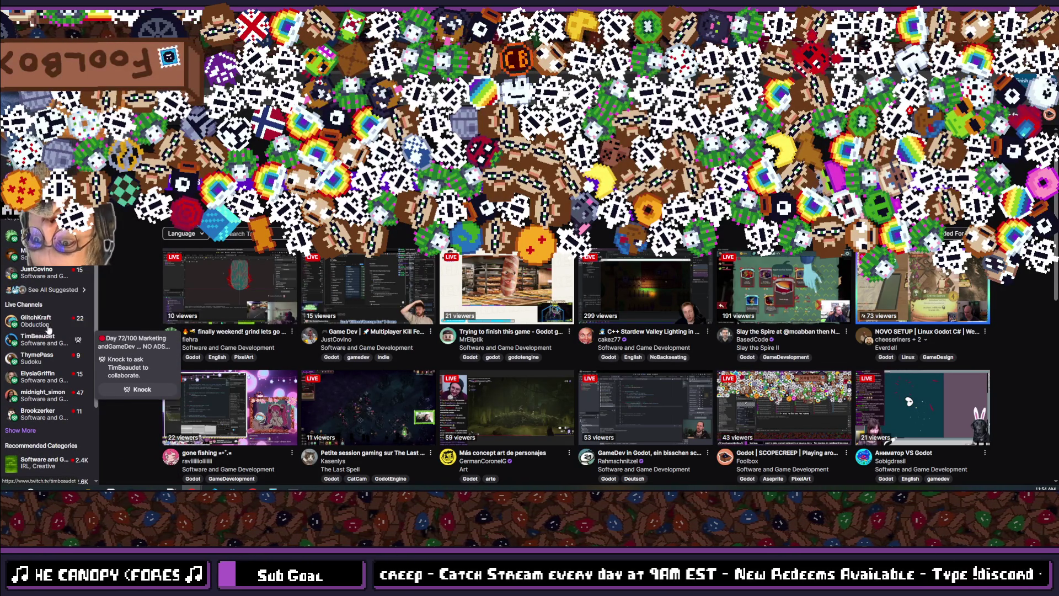
click(17, 431)
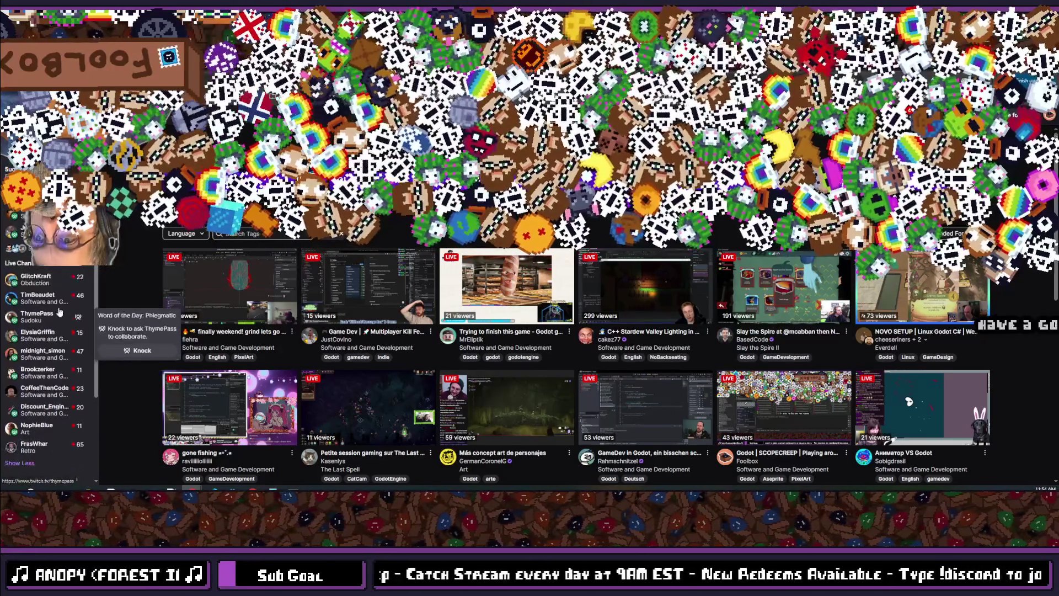
Step: Scroll down the sidebar's expanded Live Channels list to reveal more live channels
scroll(59, 312, down, 3)
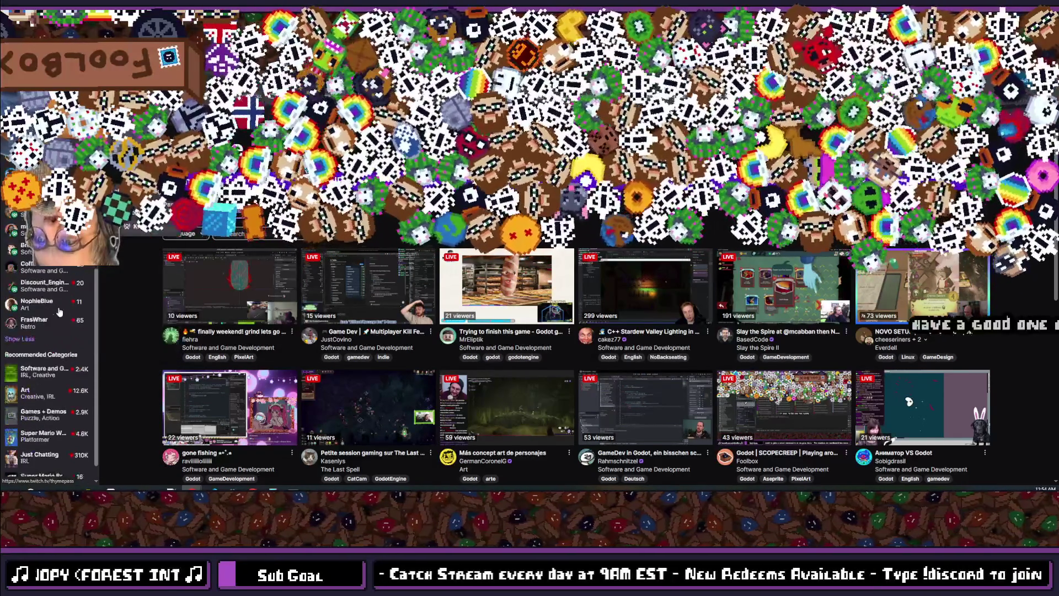
scroll(60, 312, down, 5)
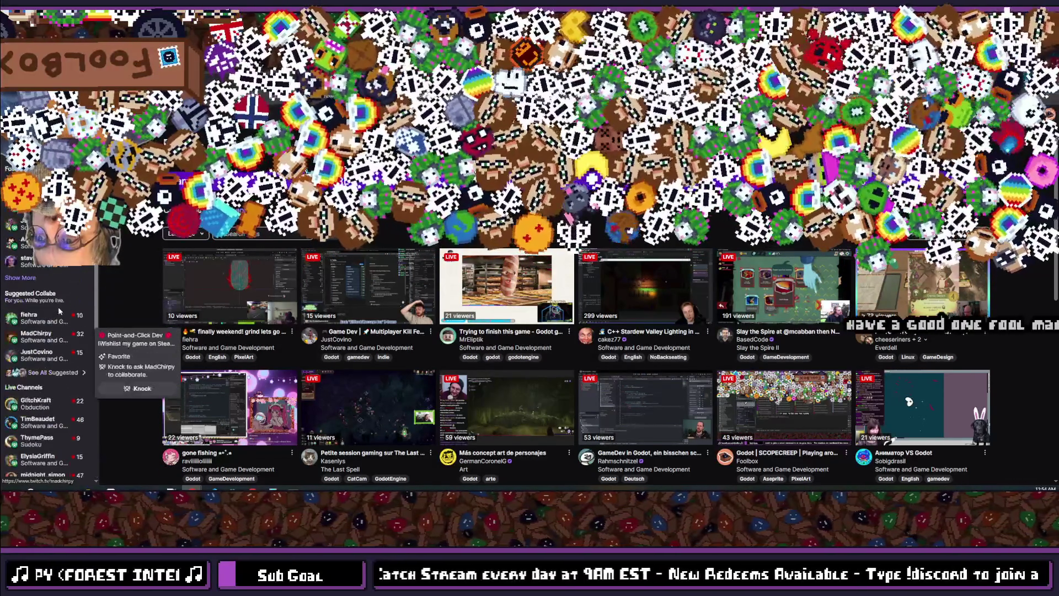